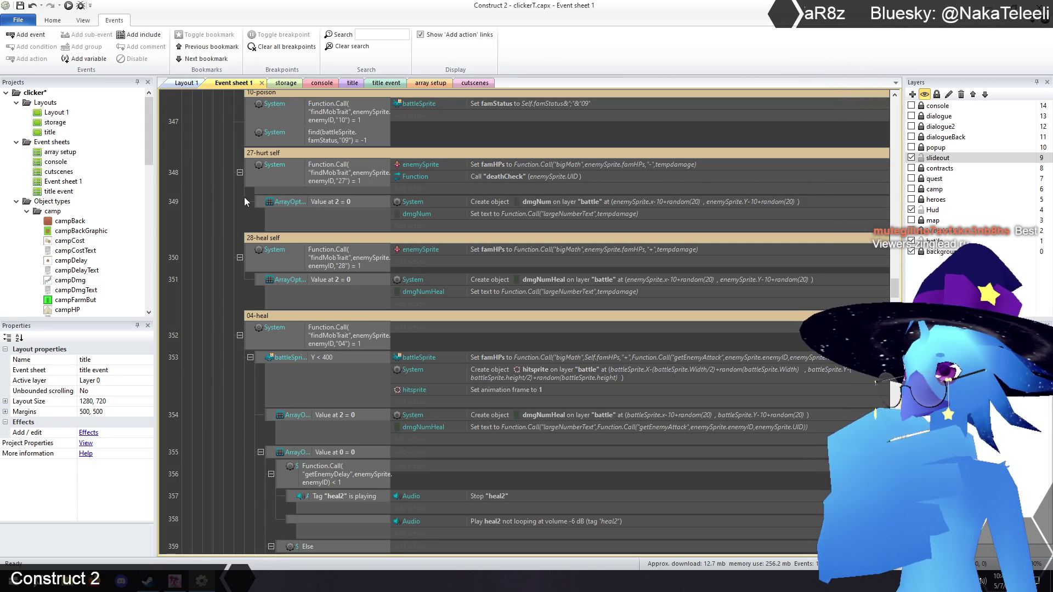
In event 364, replace deathCheck's Parameter 0 heroSprite.UID with battleSprite.UID
{"action": "scroll", "coordinate": [245, 197], "scroll_direction": "up", "scroll_amount": 4}
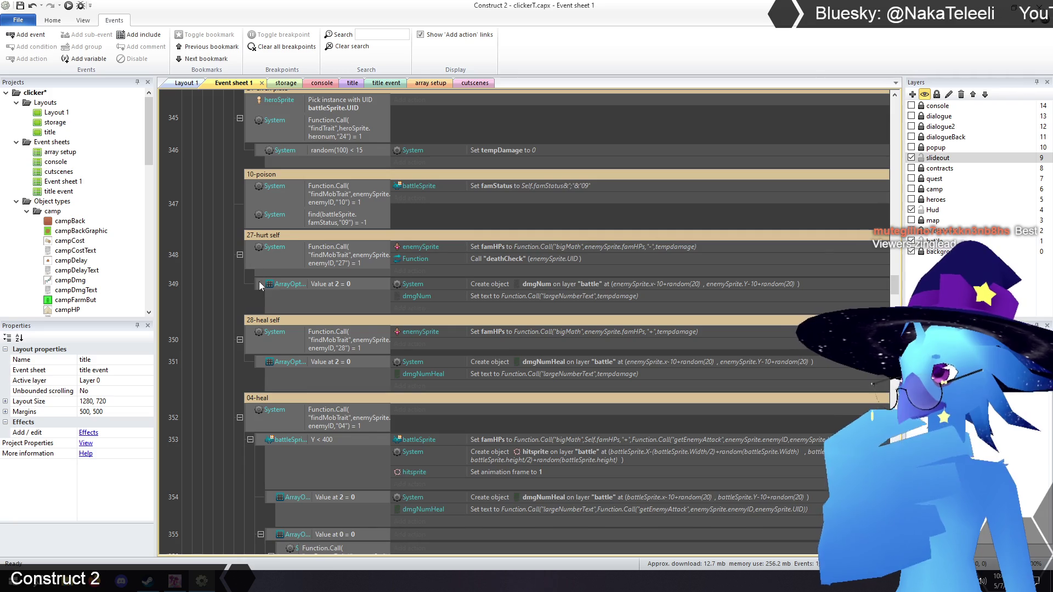
{"action": "scroll", "coordinate": [243, 294], "scroll_direction": "up", "scroll_amount": 2}
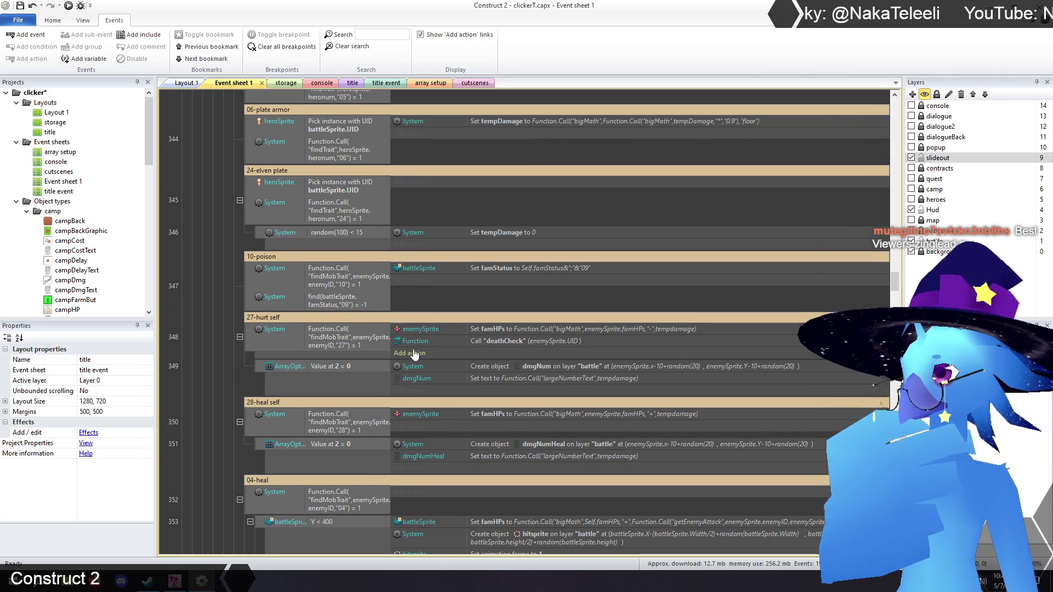
{"action": "scroll", "coordinate": [254, 371], "scroll_direction": "up", "scroll_amount": 6}
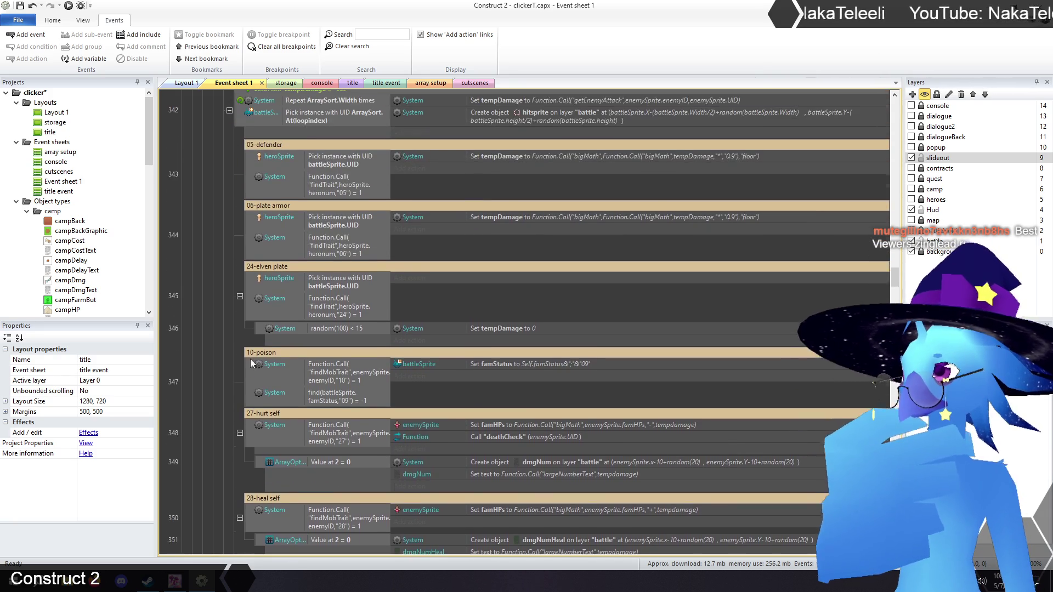
{"action": "scroll", "coordinate": [250, 357], "scroll_direction": "up", "scroll_amount": 10}
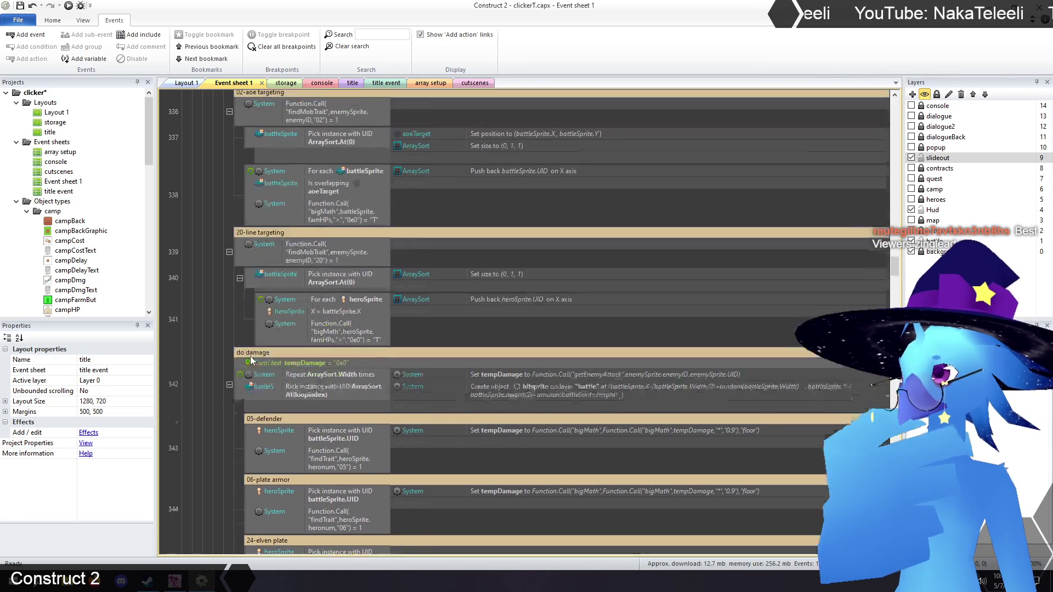
{"action": "scroll", "coordinate": [250, 357], "scroll_direction": "up", "scroll_amount": 15}
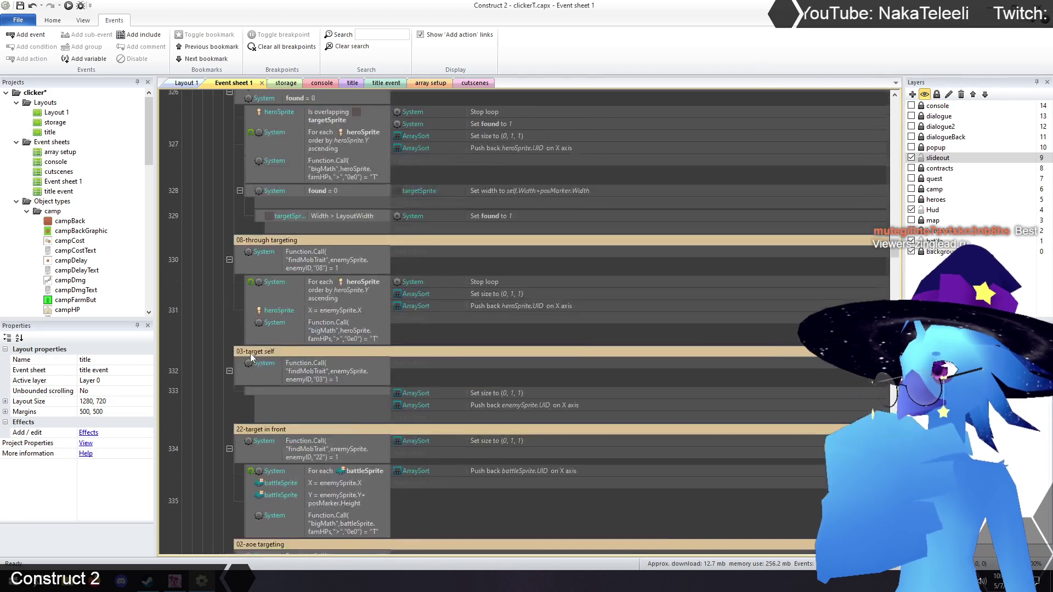
{"action": "scroll", "coordinate": [251, 353], "scroll_direction": "up", "scroll_amount": 5}
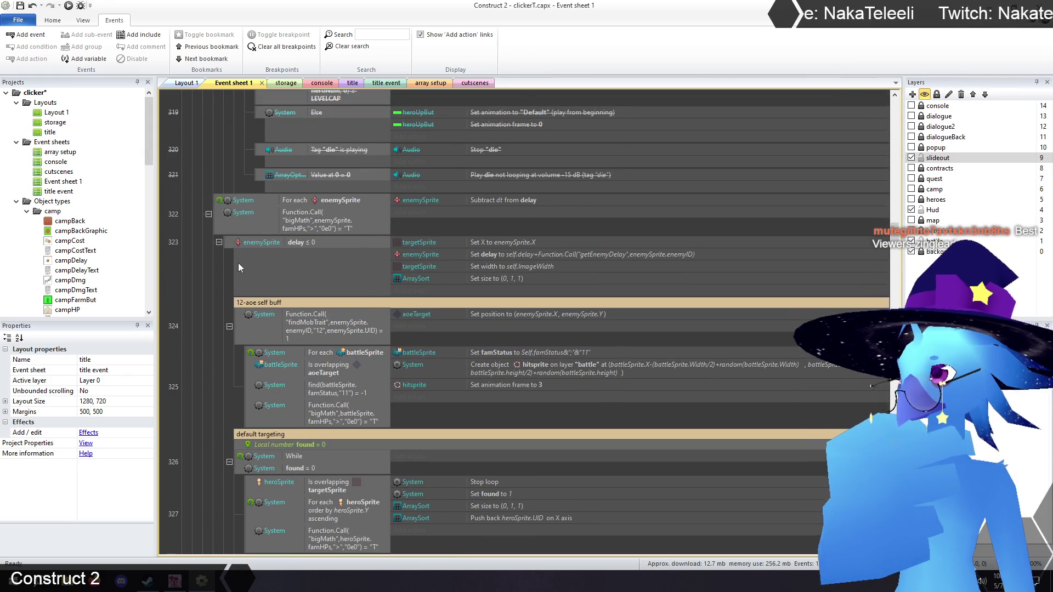
{"action": "scroll", "coordinate": [230, 253], "scroll_direction": "up", "scroll_amount": 3}
{"action": "scroll", "coordinate": [225, 257], "scroll_direction": "down", "scroll_amount": 15}
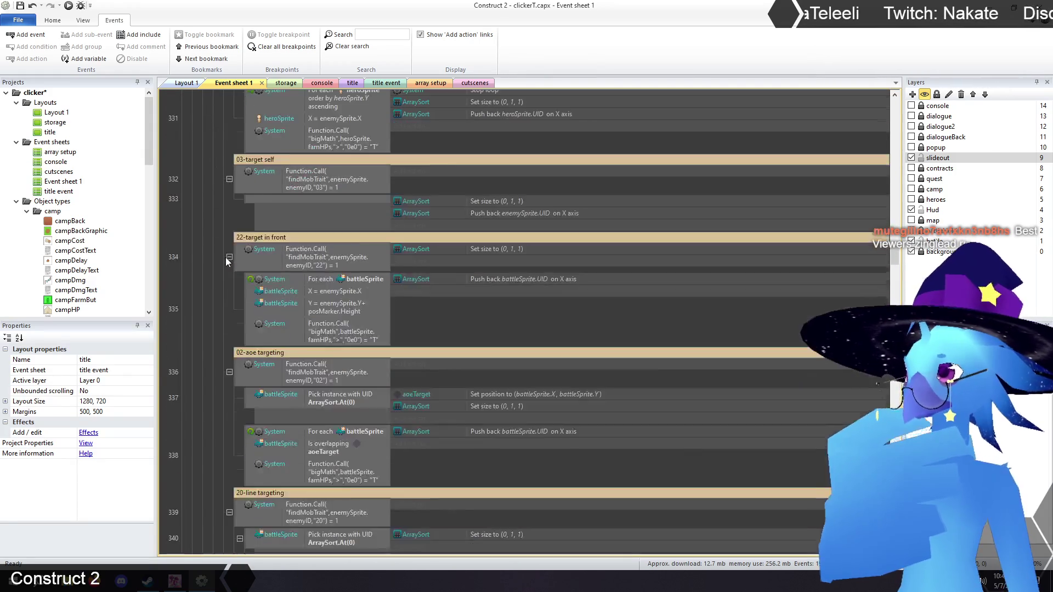
{"action": "scroll", "coordinate": [223, 262], "scroll_direction": "down", "scroll_amount": 12}
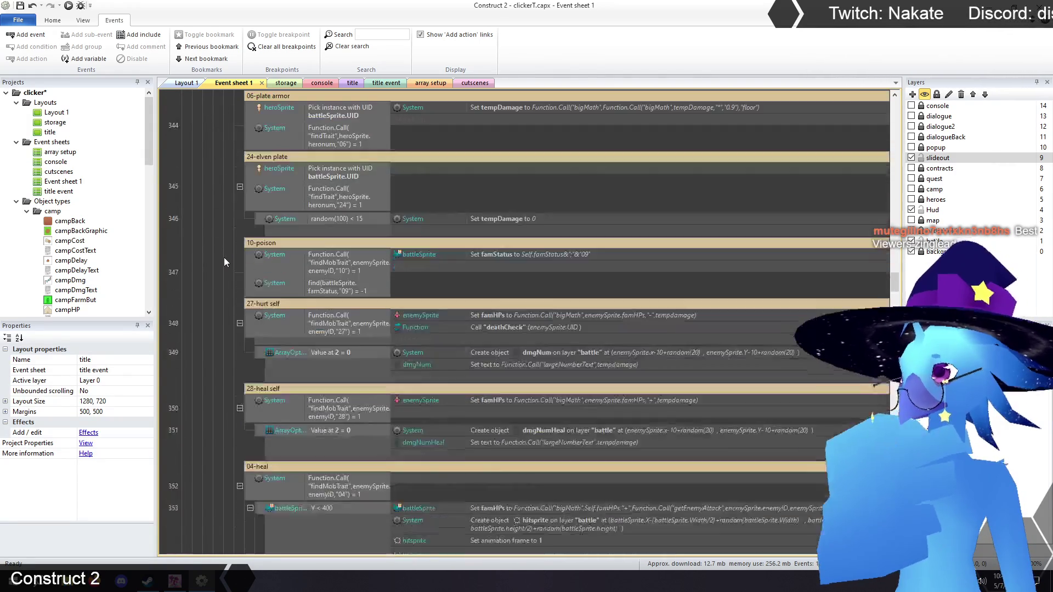
{"action": "scroll", "coordinate": [224, 258], "scroll_direction": "down", "scroll_amount": 4}
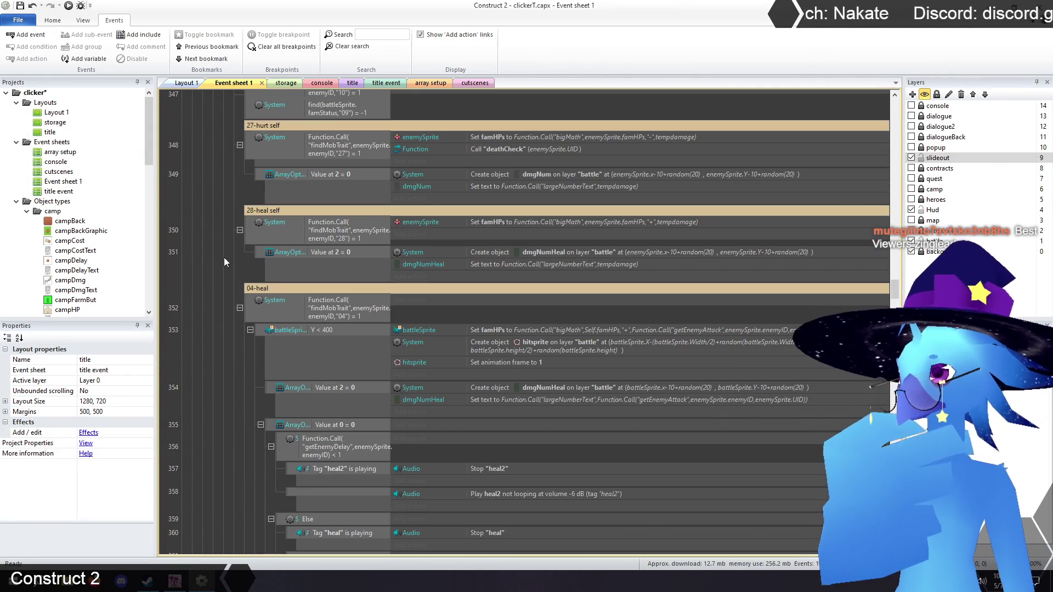
{"action": "scroll", "coordinate": [224, 262], "scroll_direction": "down", "scroll_amount": 6}
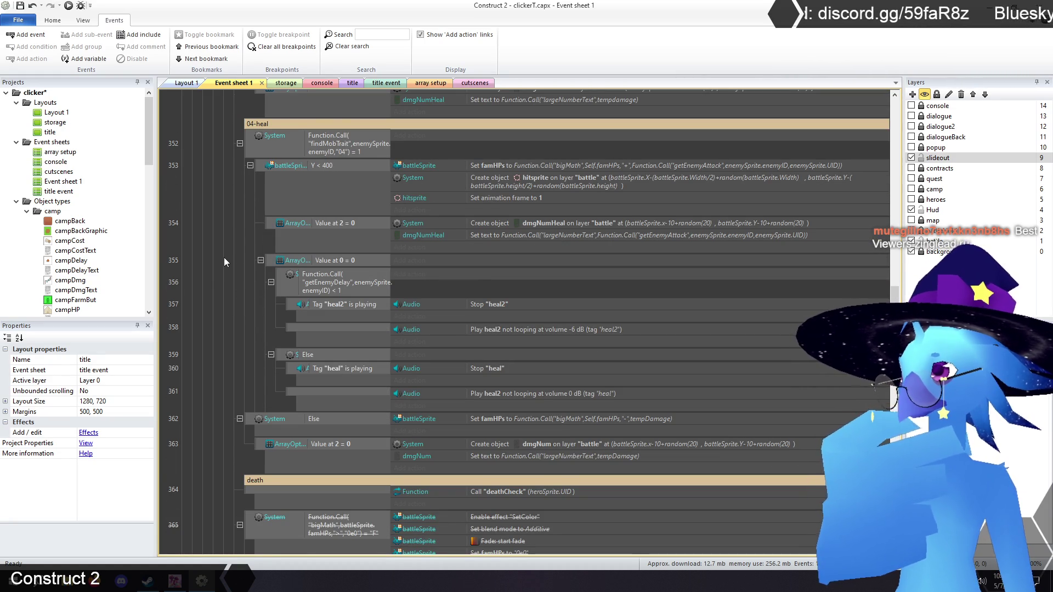
{"action": "scroll", "coordinate": [223, 261], "scroll_direction": "down", "scroll_amount": 4}
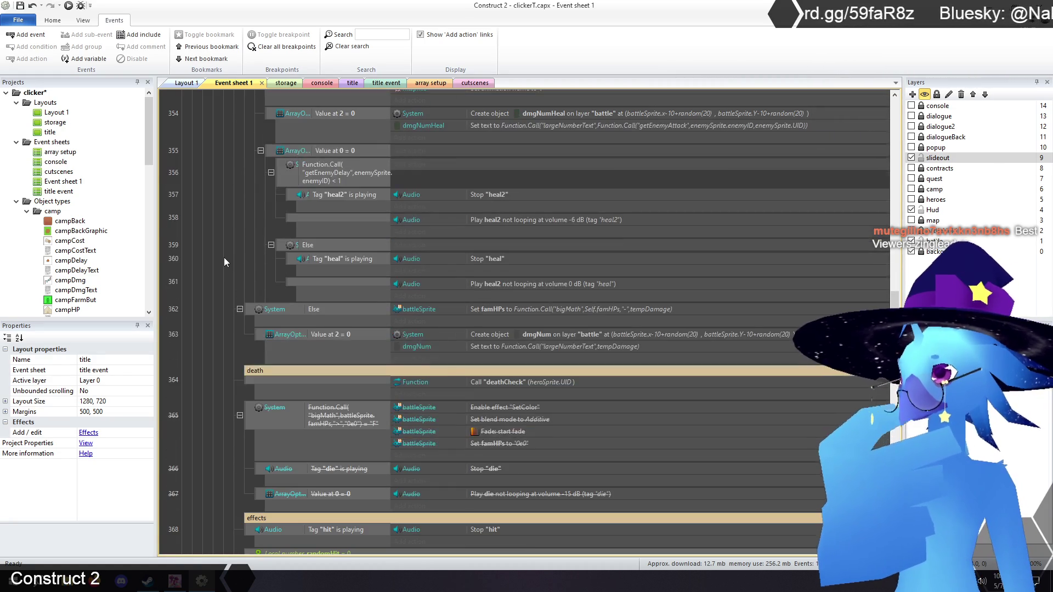
{"action": "double_click", "coordinate": [543, 384]}
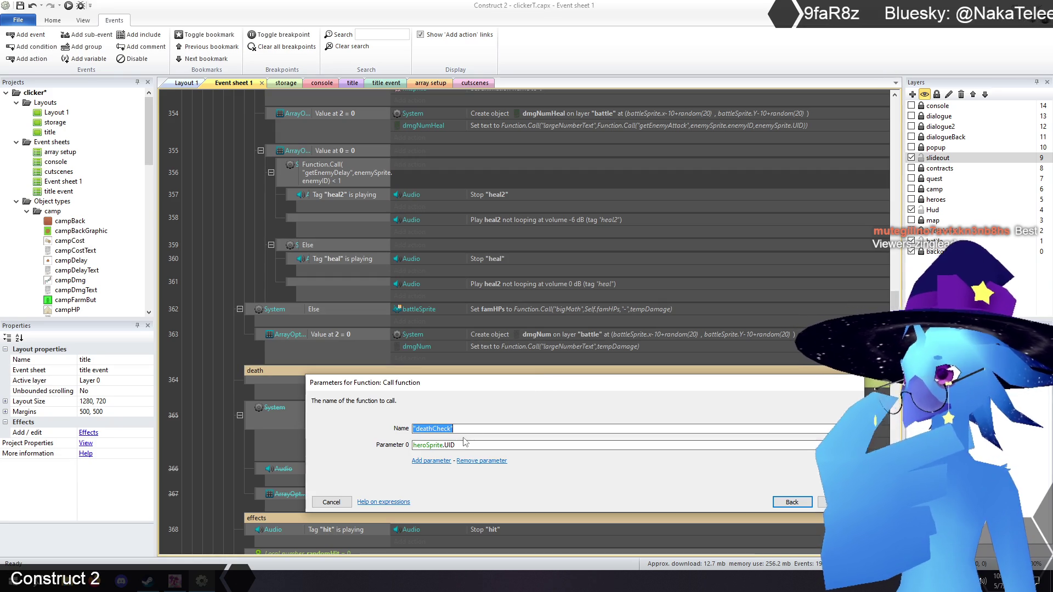
{"action": "double_click", "coordinate": [466, 446]}
{"action": "type", "text": "battles"}
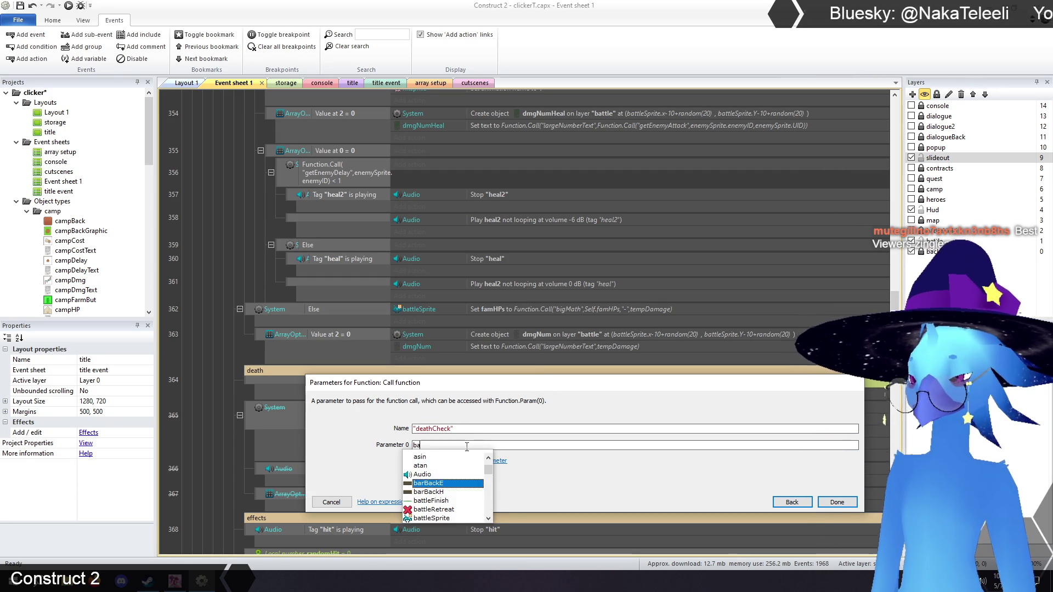
{"action": "key", "text": "Tab"}
{"action": "type", "text": ".U"}
{"action": "key", "text": "Tab"}
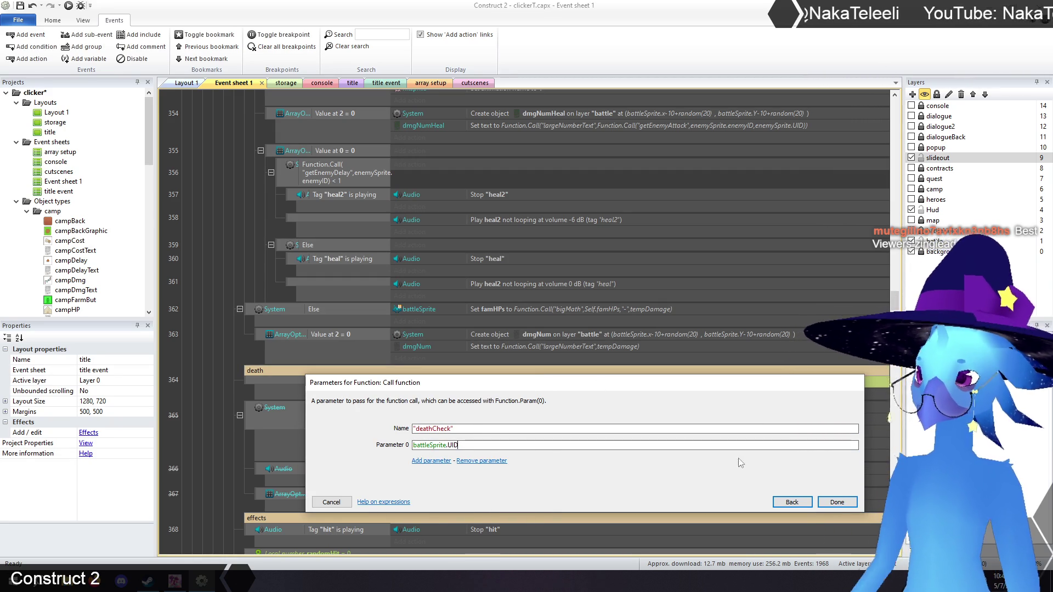
{"action": "left_click", "coordinate": [835, 502]}
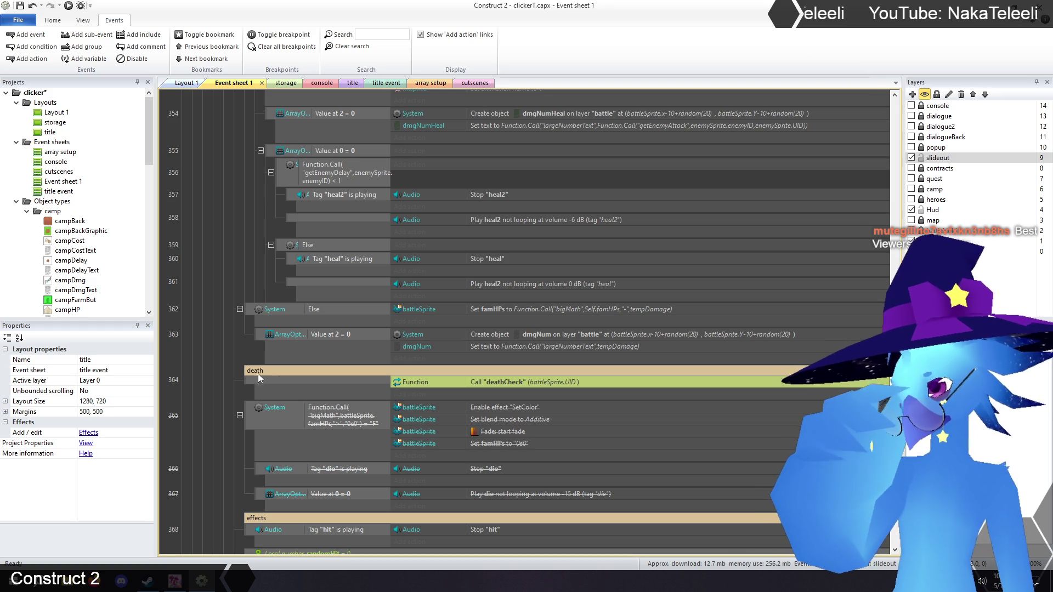
{"action": "left_click", "coordinate": [213, 352]}
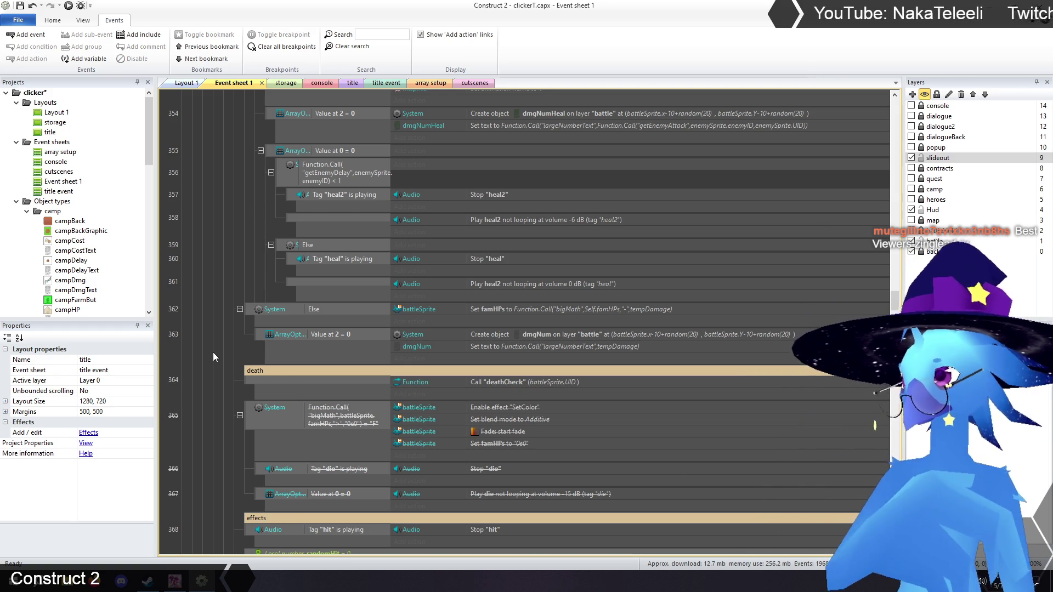
{"action": "scroll", "coordinate": [213, 352], "scroll_direction": "down", "scroll_amount": 3}
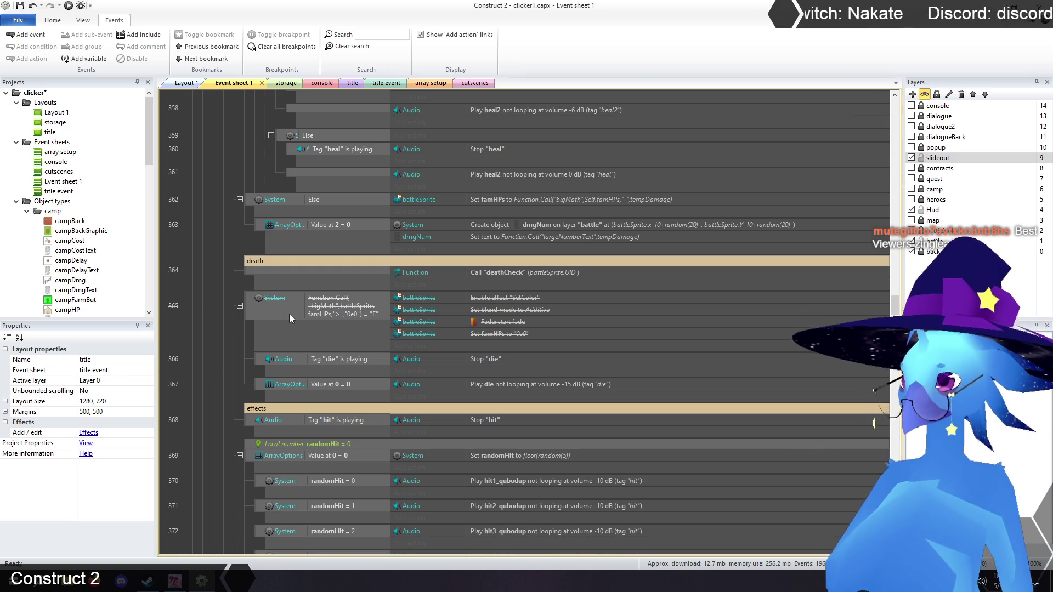
{"action": "scroll", "coordinate": [282, 316], "scroll_direction": "down", "scroll_amount": 6}
{"action": "scroll", "coordinate": [246, 288], "scroll_direction": "down", "scroll_amount": 5}
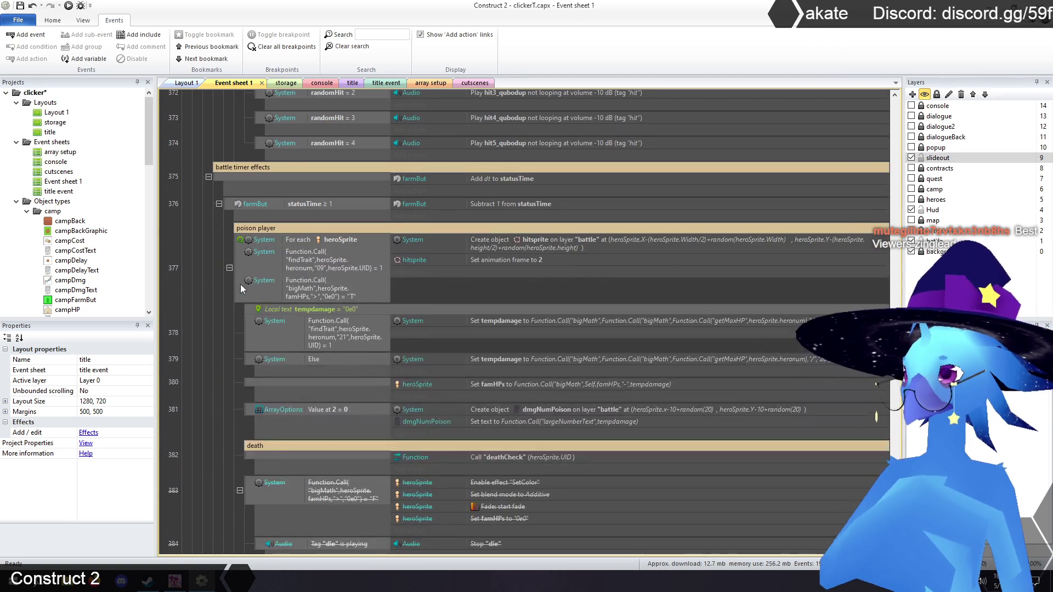
Search events for 'deathcheck', review the matches, then clear the search and open the title layout
{"action": "left_click", "coordinate": [388, 34]}
{"action": "type", "text": "deathcheck"}
{"action": "key", "text": "Return"}
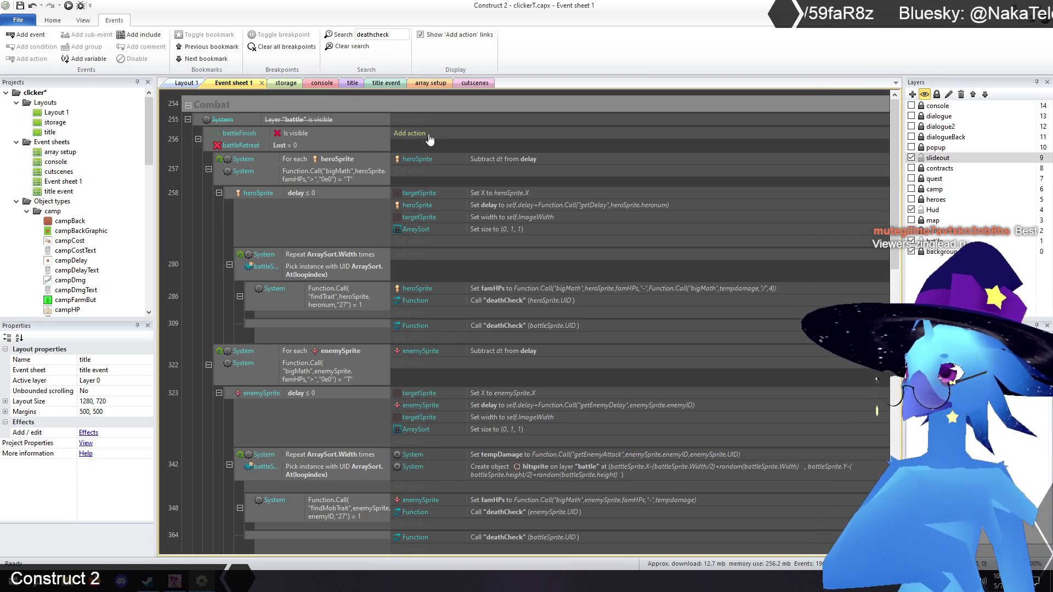
{"action": "scroll", "coordinate": [547, 321], "scroll_direction": "down", "scroll_amount": 3}
{"action": "scroll", "coordinate": [547, 322], "scroll_direction": "down", "scroll_amount": 8}
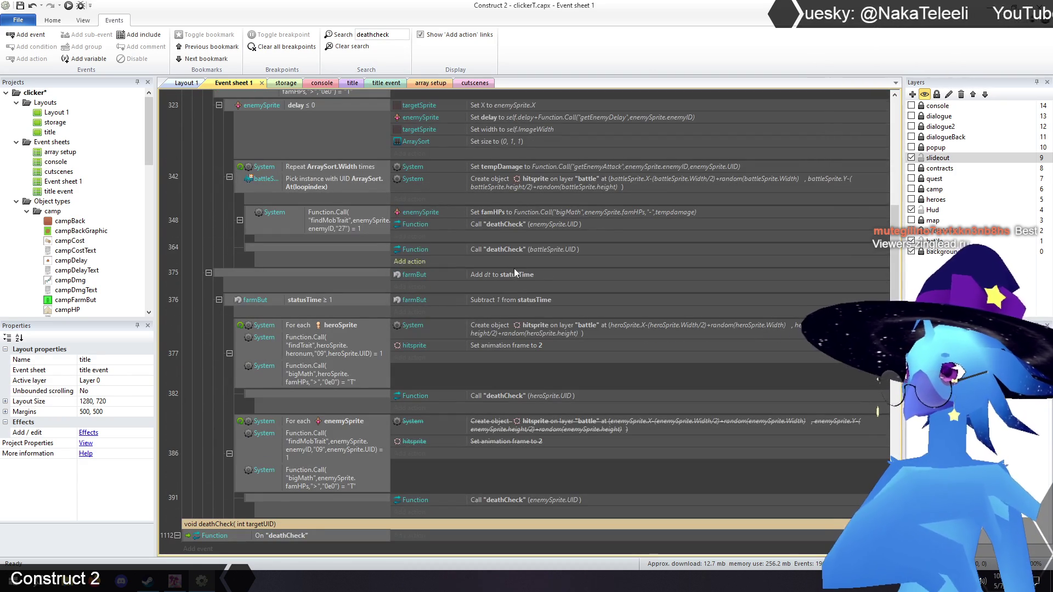
{"action": "scroll", "coordinate": [537, 439], "scroll_direction": "down", "scroll_amount": 3}
{"action": "scroll", "coordinate": [538, 425], "scroll_direction": "down", "scroll_amount": 2}
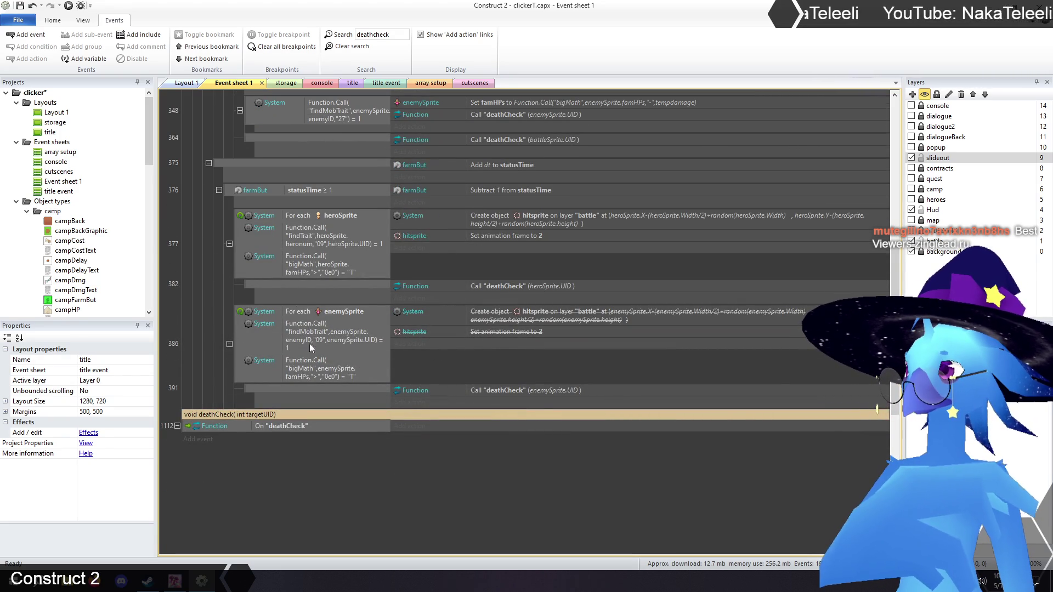
{"action": "left_click", "coordinate": [351, 46]}
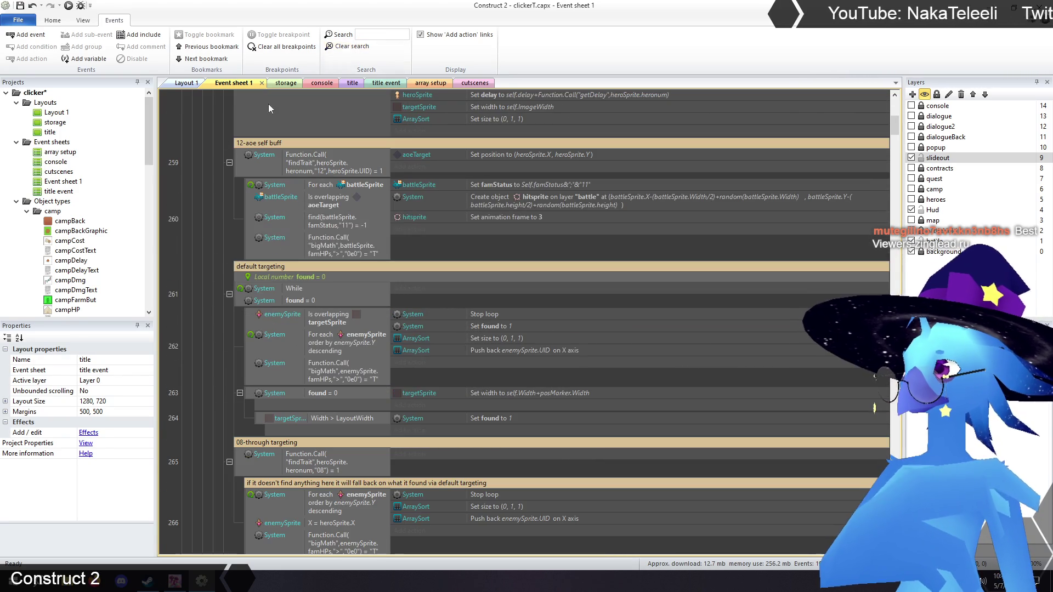
{"action": "left_click", "coordinate": [353, 84]}
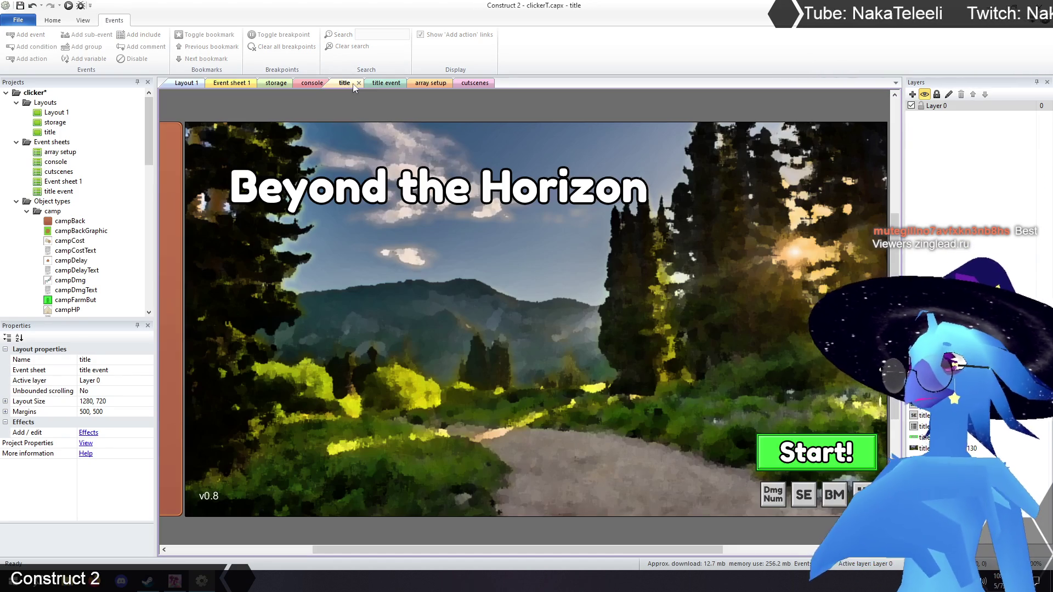
Launch a debug preview of the game, then switch to Spirit City: Lofi Sessions
{"action": "left_click", "coordinate": [82, 7]}
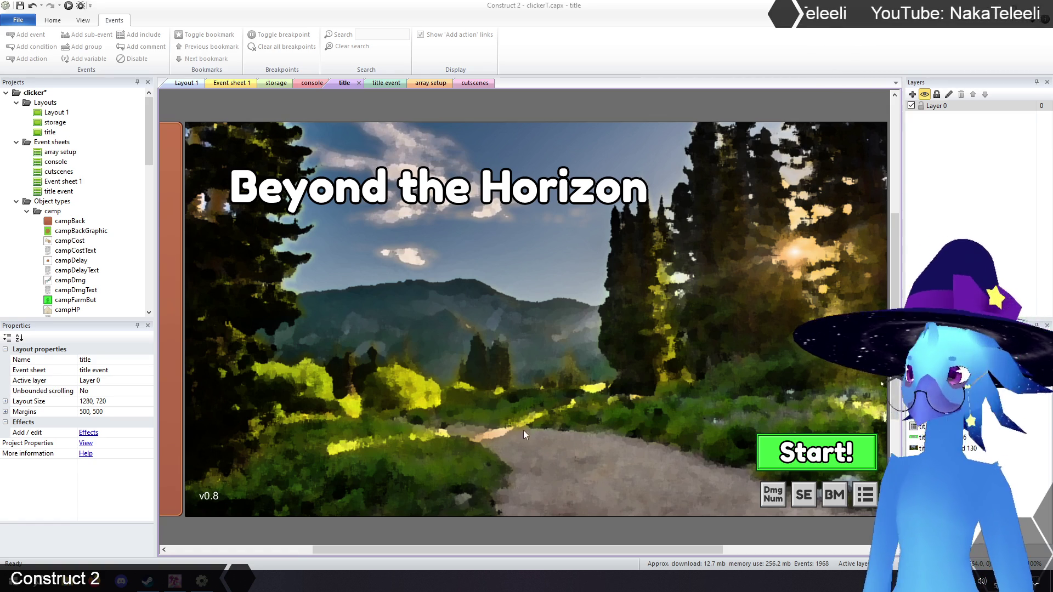
{"action": "left_click", "coordinate": [174, 581]}
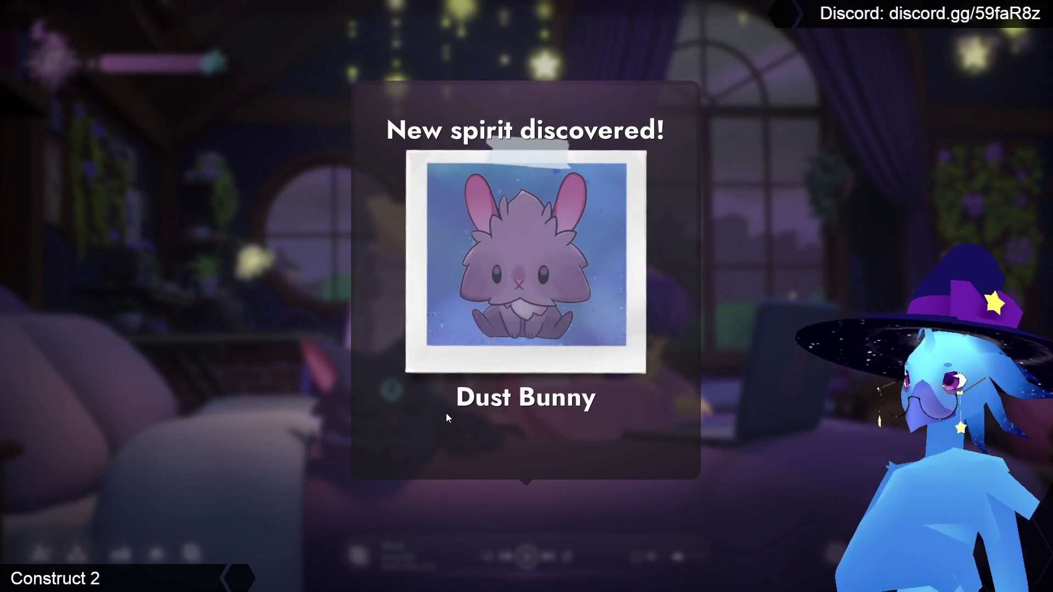
Browse the Spiritdex entries for the new spirit and the unknown silhouetted one
{"action": "left_click", "coordinate": [584, 442]}
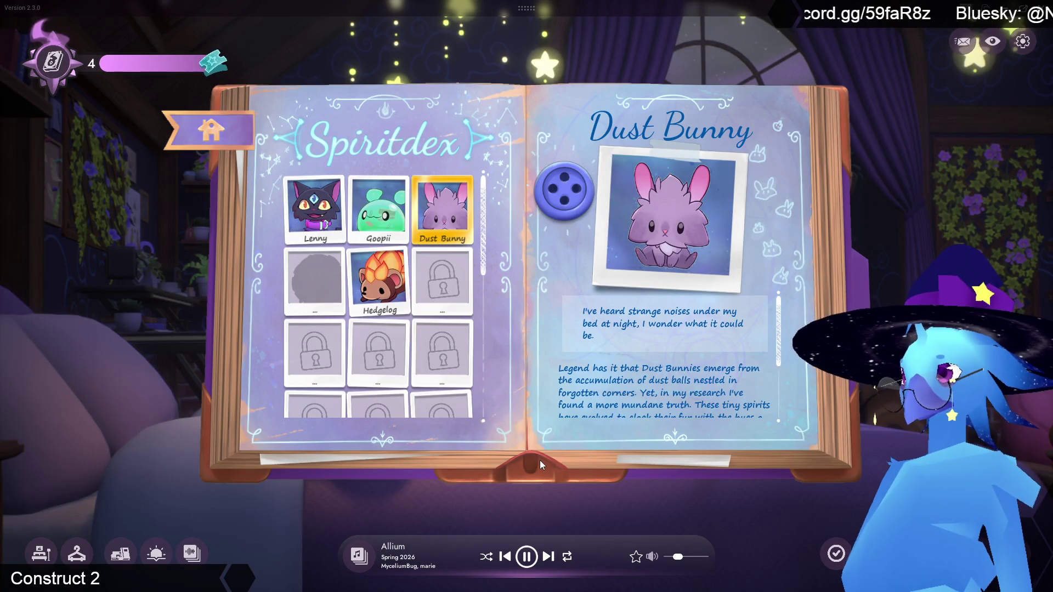
{"action": "scroll", "coordinate": [651, 335], "scroll_direction": "down", "scroll_amount": 3}
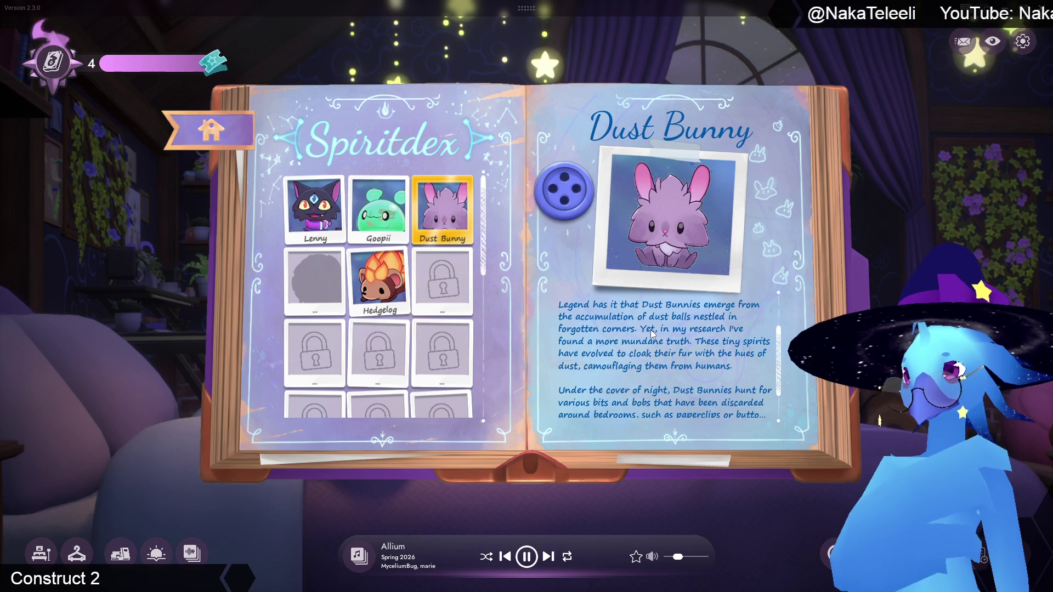
{"action": "scroll", "coordinate": [650, 331], "scroll_direction": "down", "scroll_amount": 3}
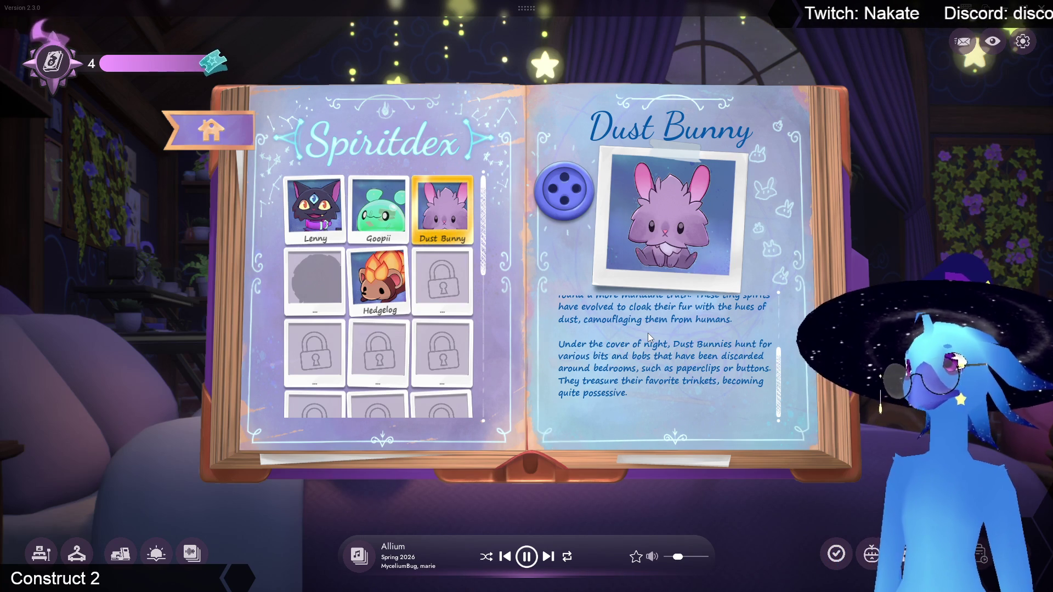
{"action": "left_click", "coordinate": [314, 279]}
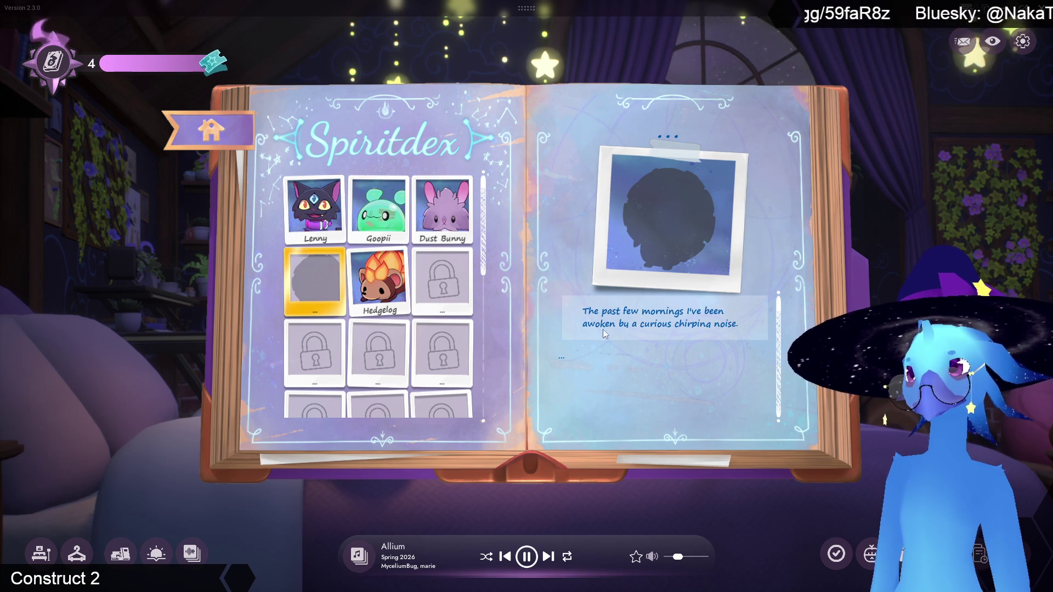
{"action": "key", "text": "Escape"}
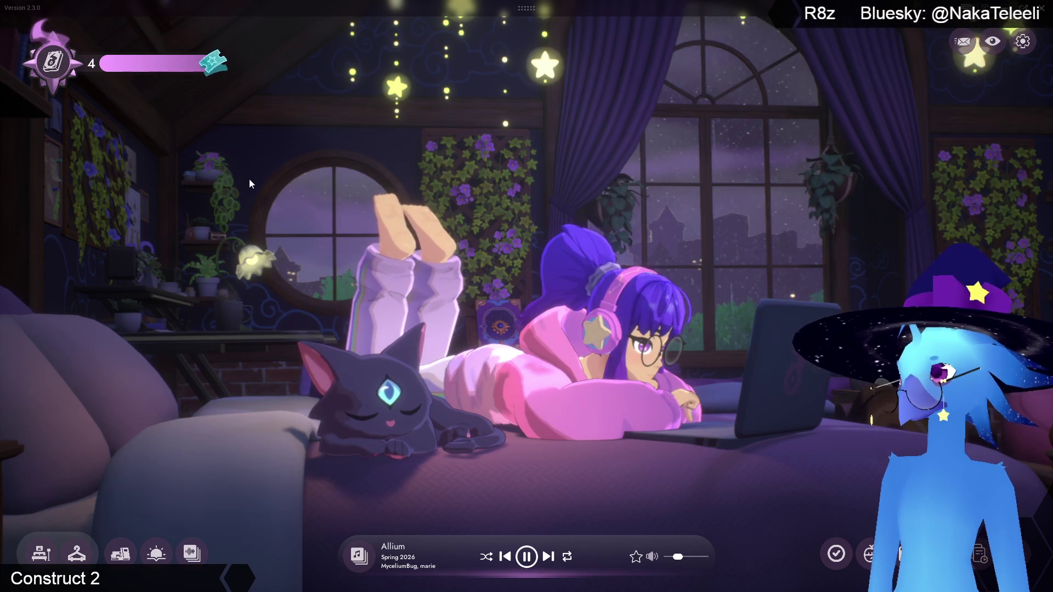
Set the room lighting to Morning and close the EXP info panel
{"action": "left_click", "coordinate": [155, 554]}
{"action": "left_click", "coordinate": [109, 474]}
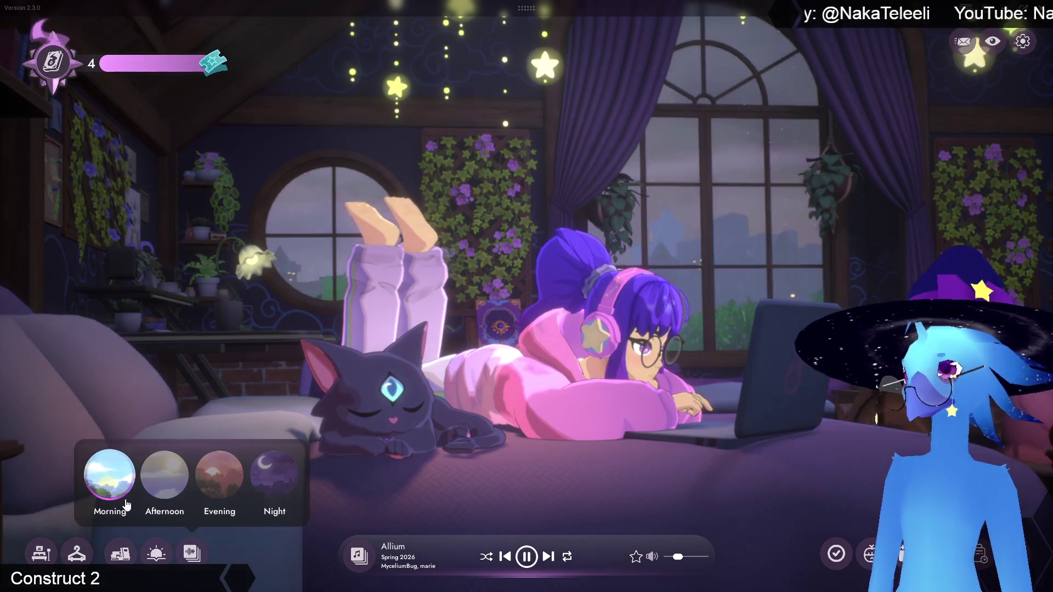
{"action": "left_click", "coordinate": [155, 554]}
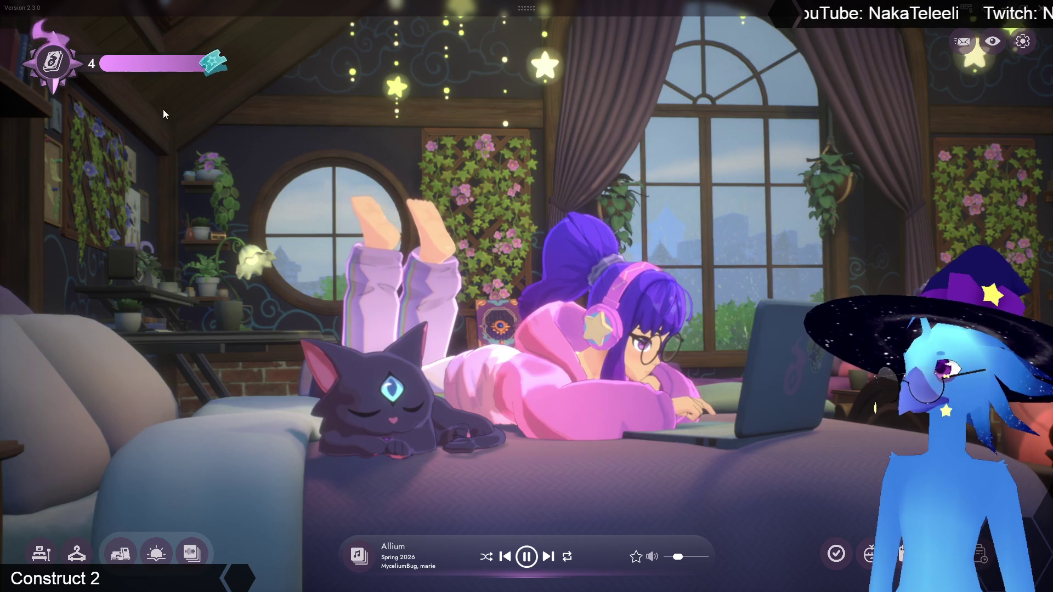
{"action": "left_click", "coordinate": [163, 70]}
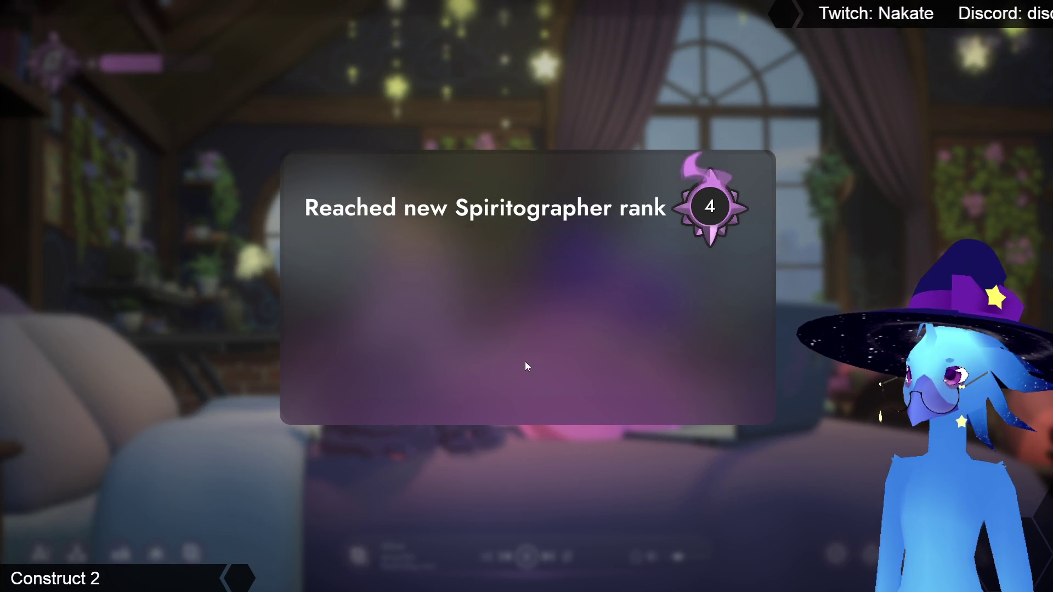
Dismiss the new rank notice and switch back to Construct 2
{"action": "left_click", "coordinate": [542, 398]}
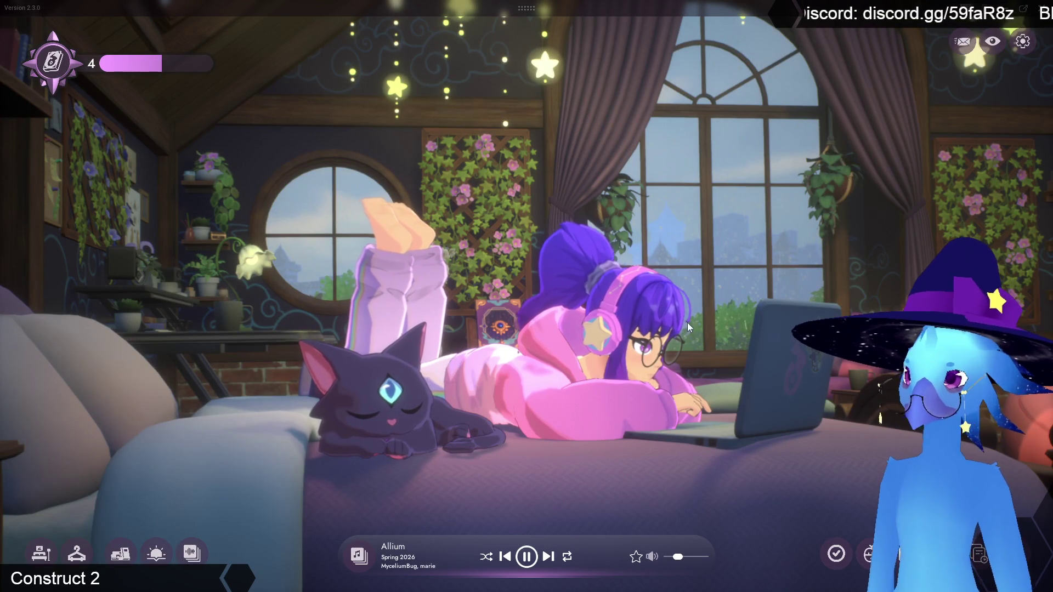
{"action": "key", "text": "alt+Tab"}
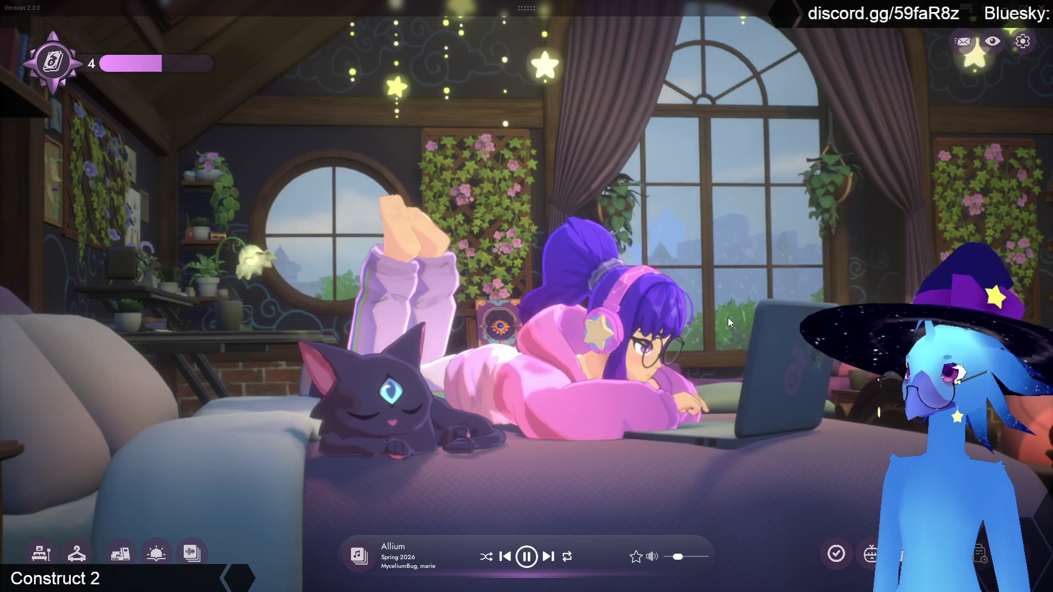
{"action": "key", "text": "alt+Tab"}
{"action": "key", "text": "alt+Tab"}
{"action": "key", "text": "alt+Tab"}
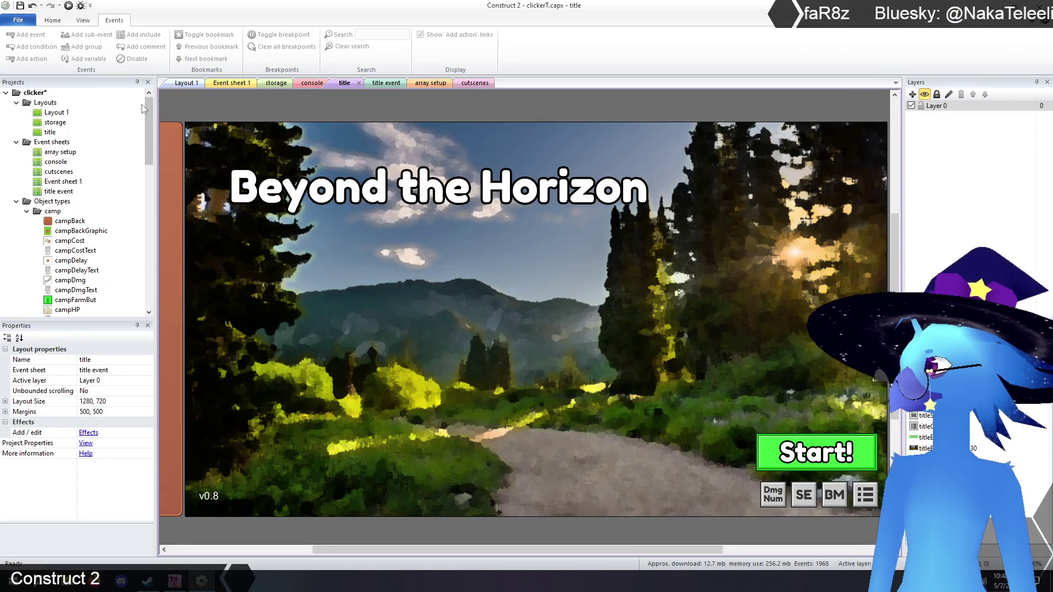
Save the clicker project and open the 'array setup' event sheet
{"action": "key", "text": "ctrl+s"}
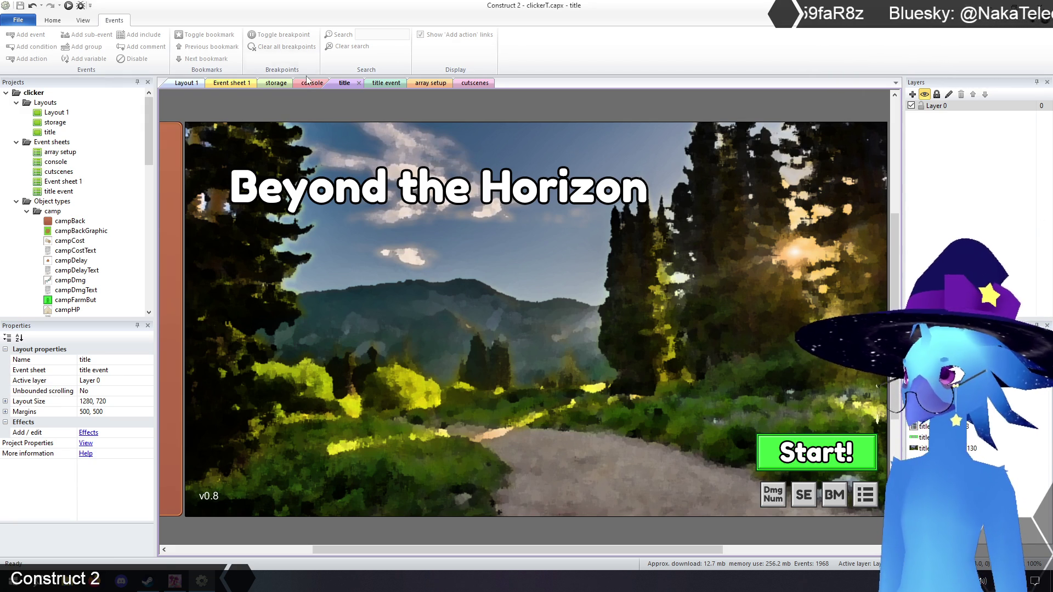
{"action": "left_click", "coordinate": [428, 83]}
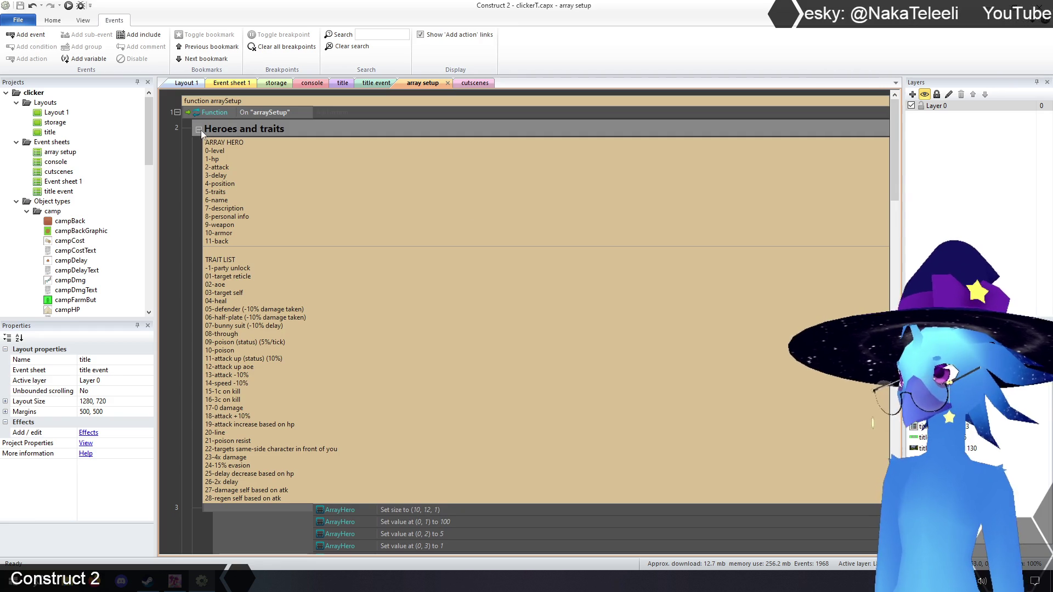
Collapse Heroes and traits, expand Quests and rewards, and scroll through its ArrayQuest values
{"action": "left_click", "coordinate": [199, 130]}
{"action": "left_click", "coordinate": [199, 147]}
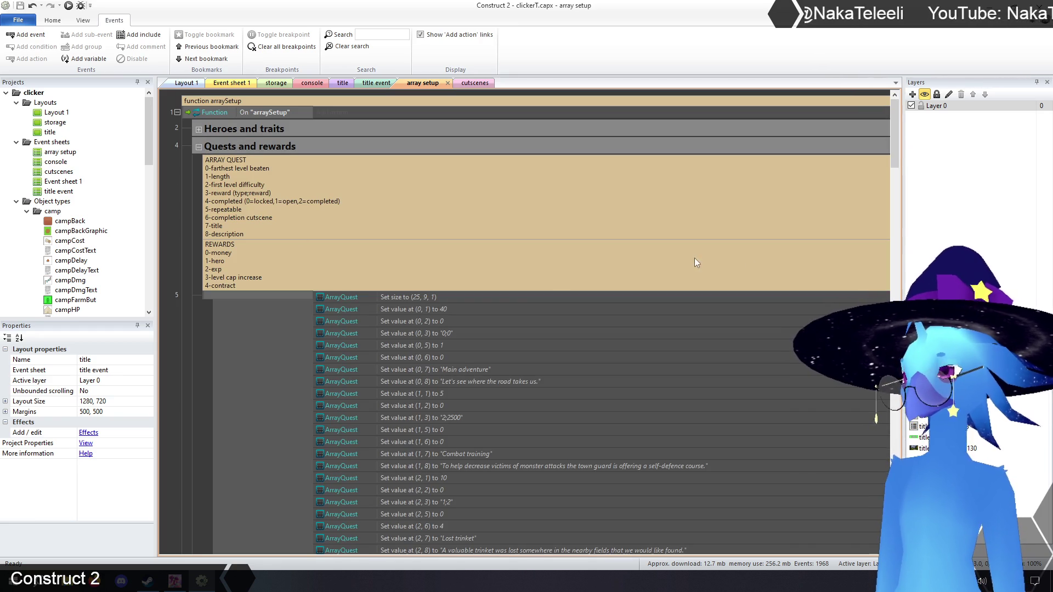
{"action": "left_click_drag", "start_coordinate": [896, 150], "coordinate": [892, 444]}
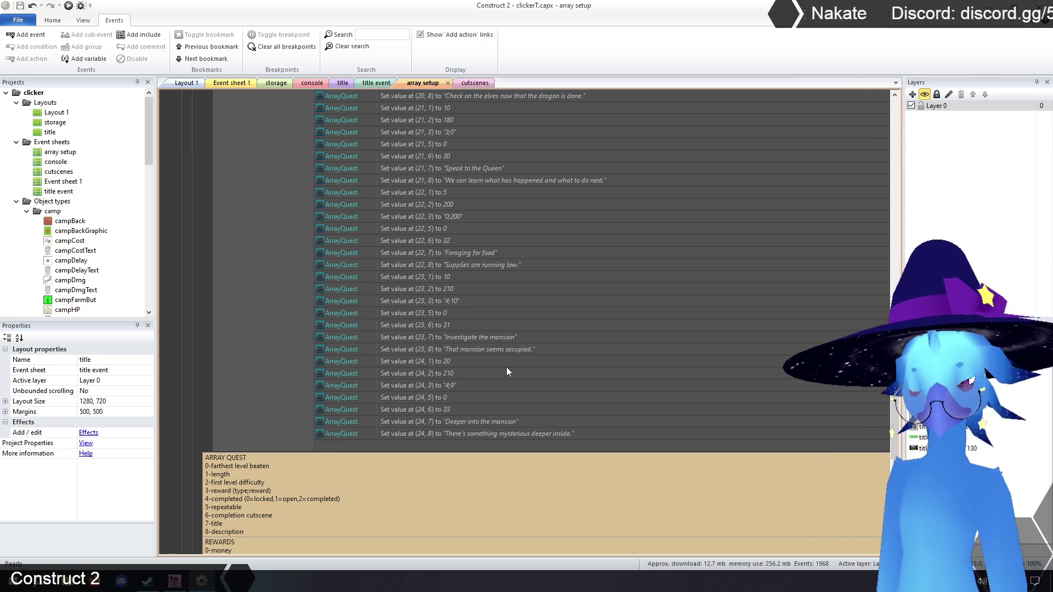
{"action": "scroll", "coordinate": [193, 156], "scroll_direction": "up", "scroll_amount": 20}
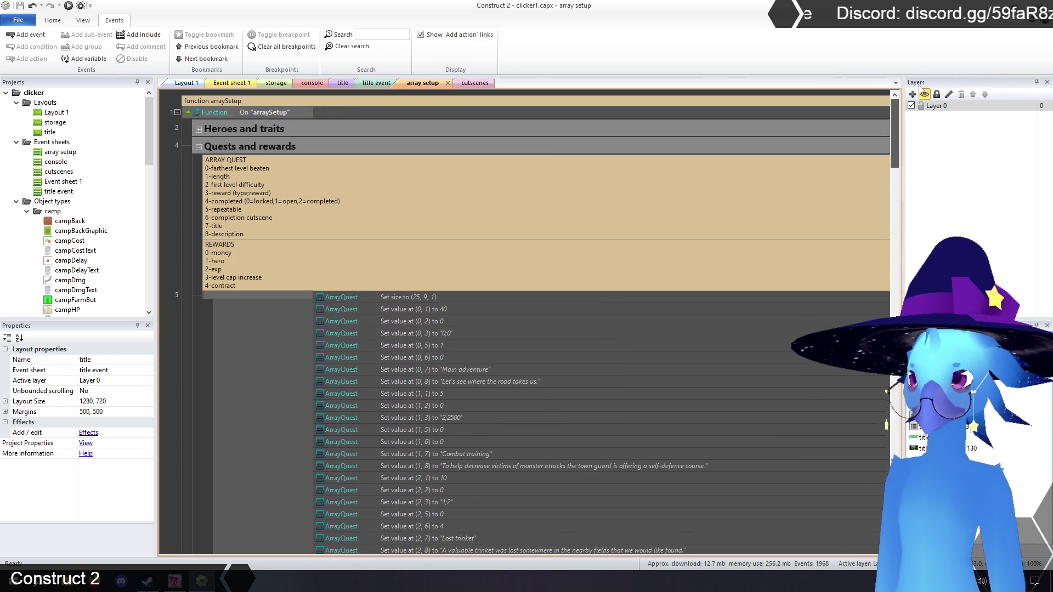
Return to Event sheet 1's top global variables and collapse the Combat group
{"action": "left_click", "coordinate": [186, 83]}
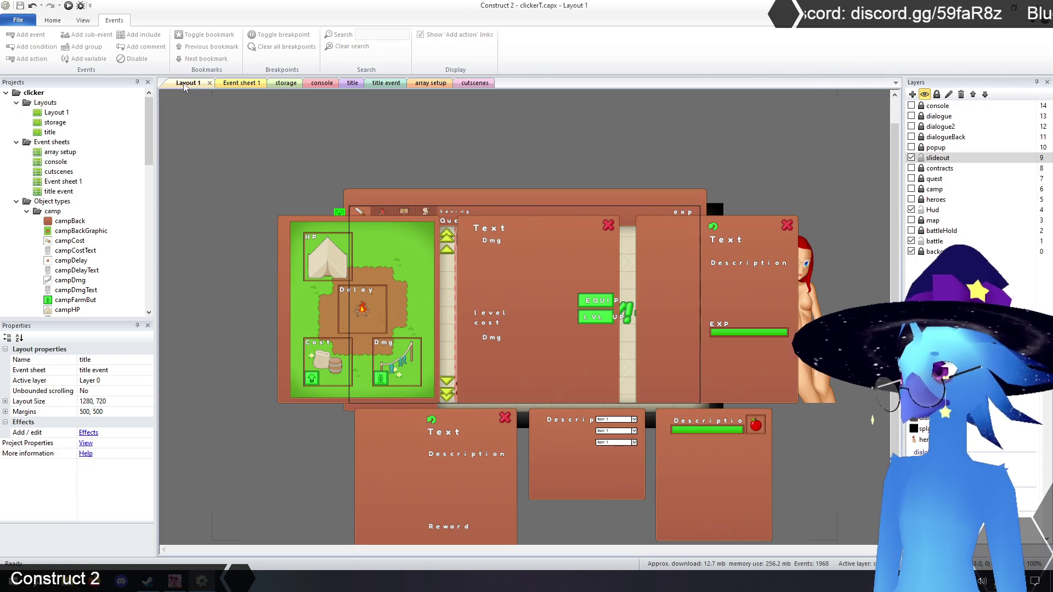
{"action": "left_click", "coordinate": [237, 84]}
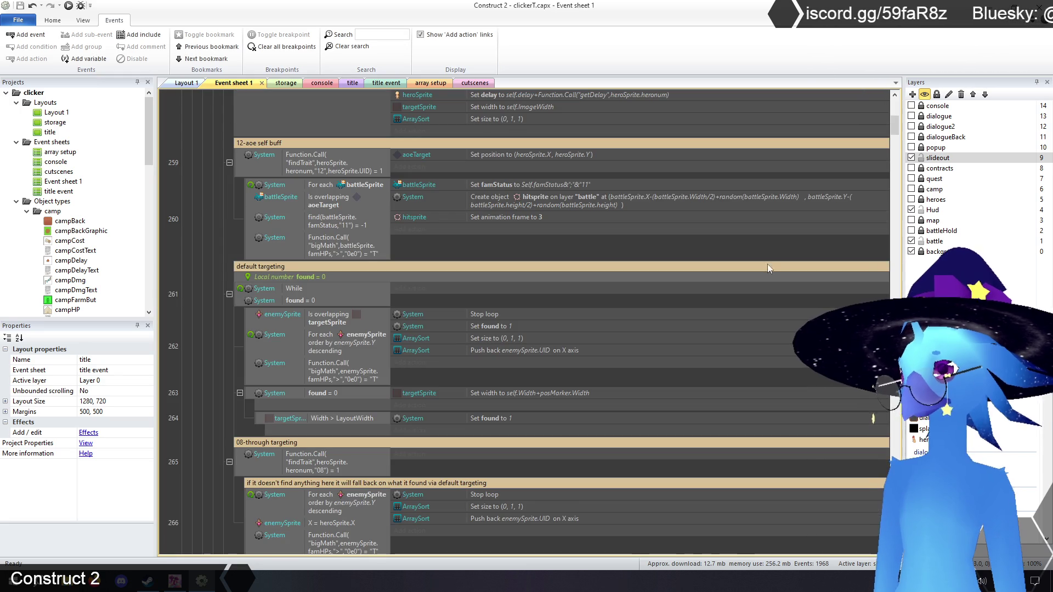
{"action": "left_click_drag", "start_coordinate": [897, 132], "coordinate": [895, 92]}
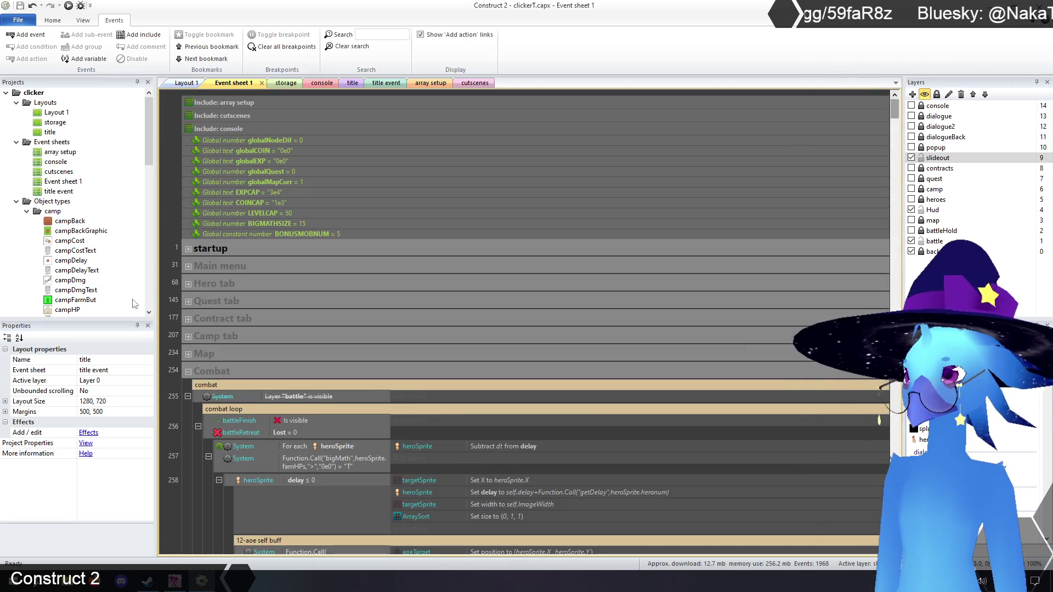
{"action": "left_click", "coordinate": [189, 372]}
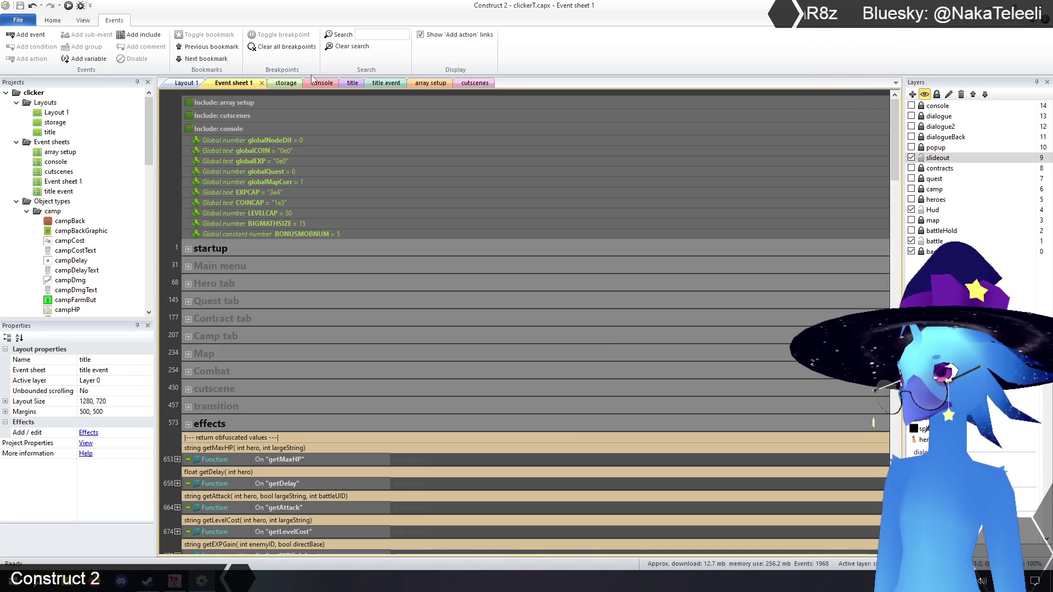
{"action": "left_click", "coordinate": [383, 35]}
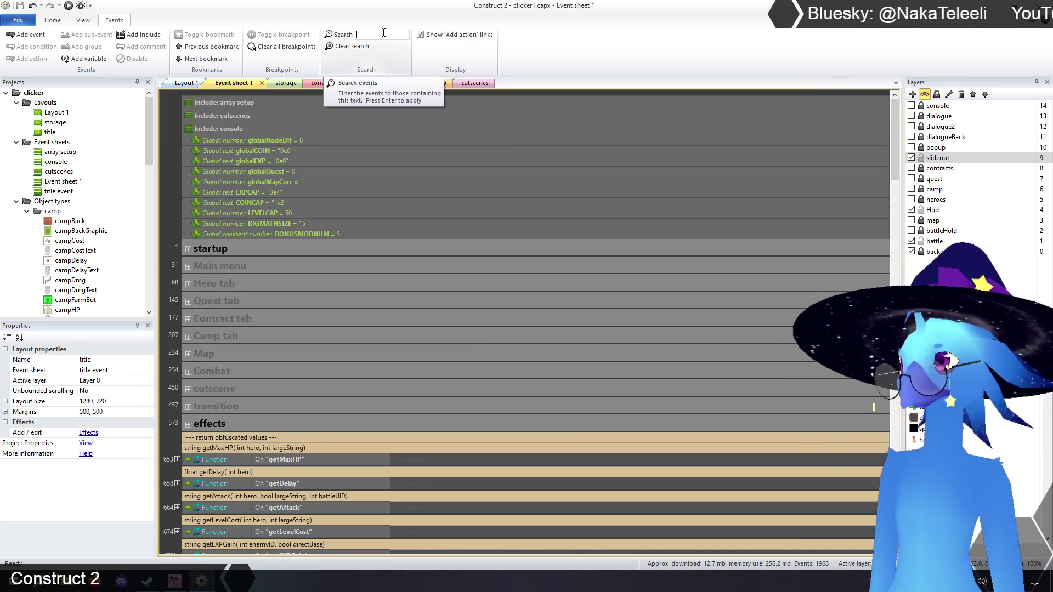
Filter events by 'levelcap' and change the first LEVELCAP value from 205 to 215
{"action": "type", "text": "levelcap"}
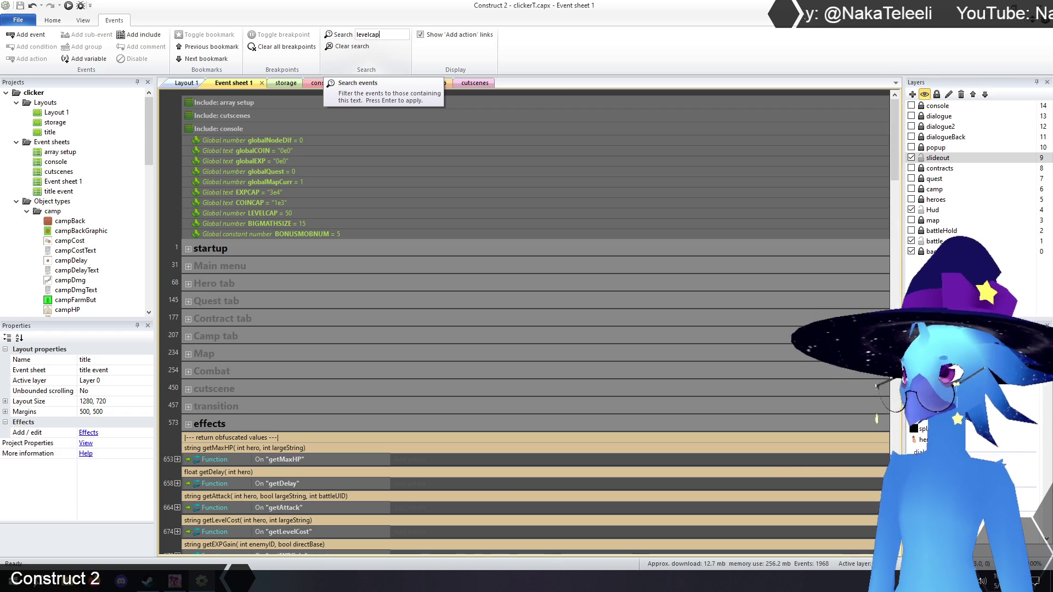
{"action": "key", "text": "Return"}
{"action": "scroll", "coordinate": [372, 247], "scroll_direction": "down", "scroll_amount": 10}
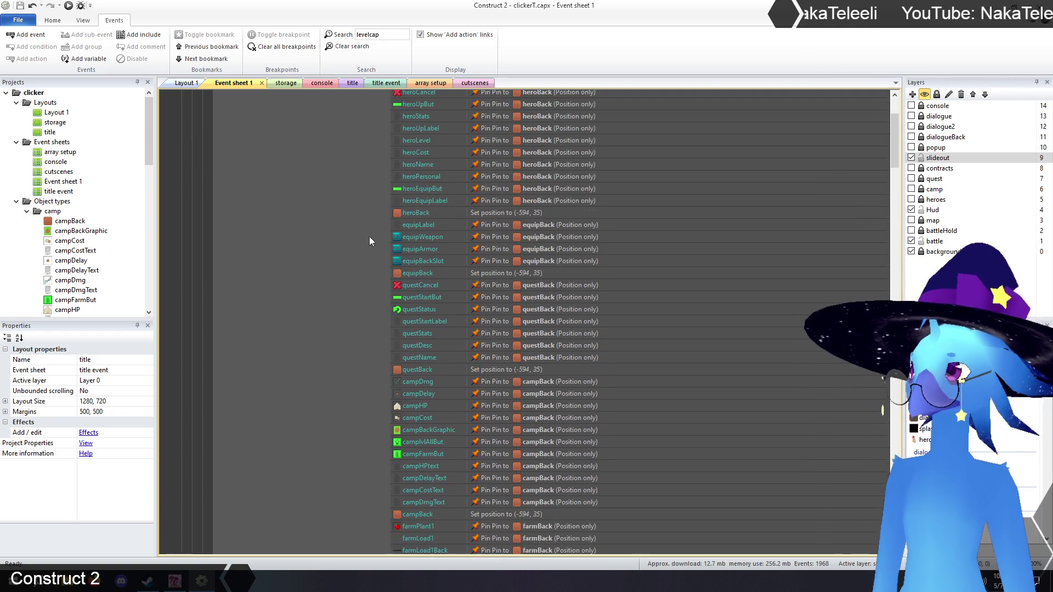
{"action": "scroll", "coordinate": [379, 256], "scroll_direction": "down", "scroll_amount": 7}
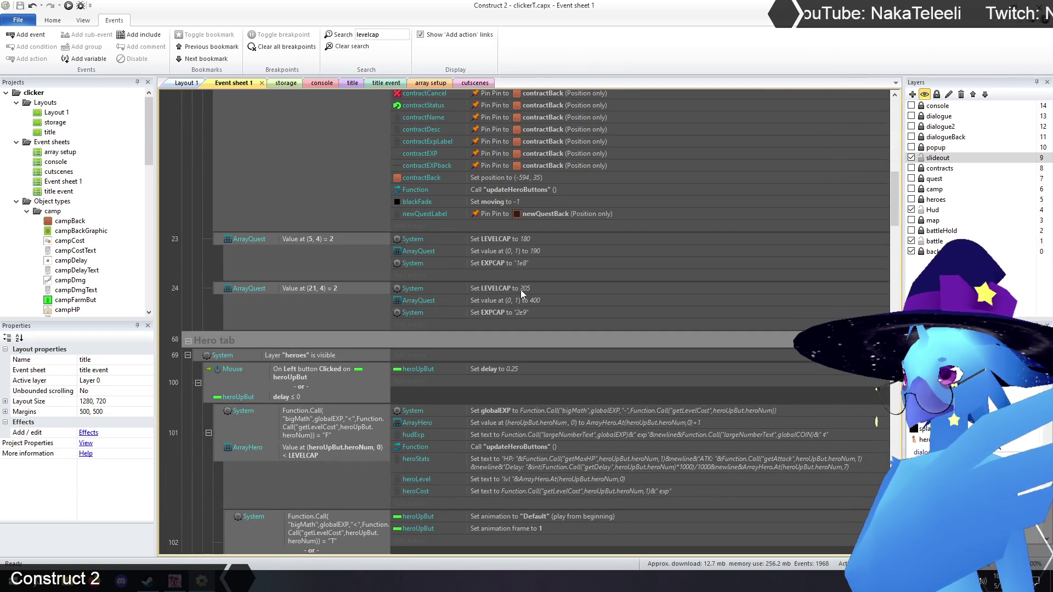
{"action": "double_click", "coordinate": [522, 288]}
{"action": "left_click", "coordinate": [419, 446]}
{"action": "key", "text": "BackSpace"}
{"action": "type", "text": "15"}
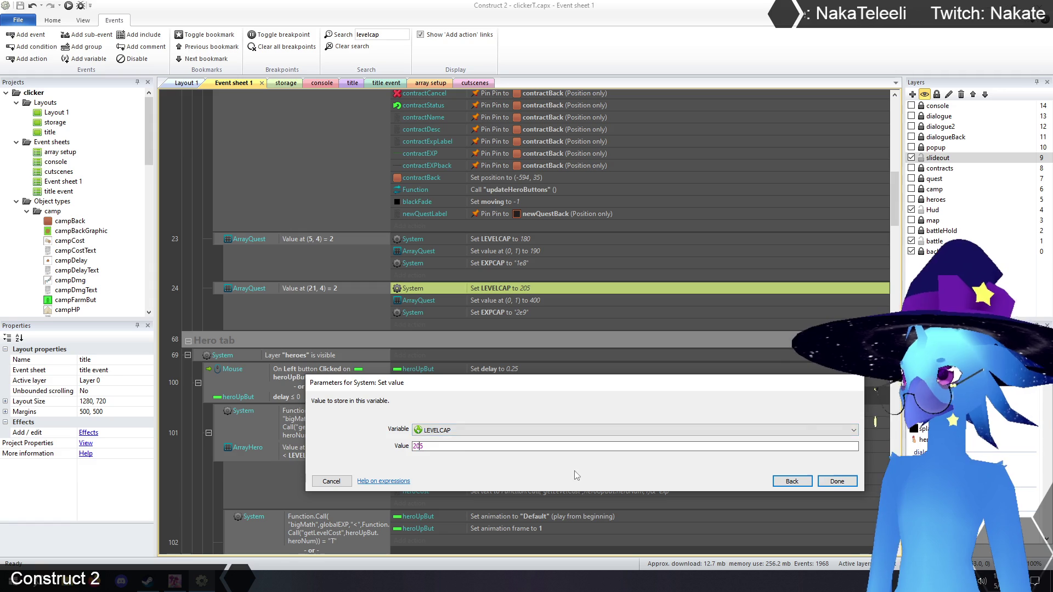
{"action": "left_click", "coordinate": [825, 477]}
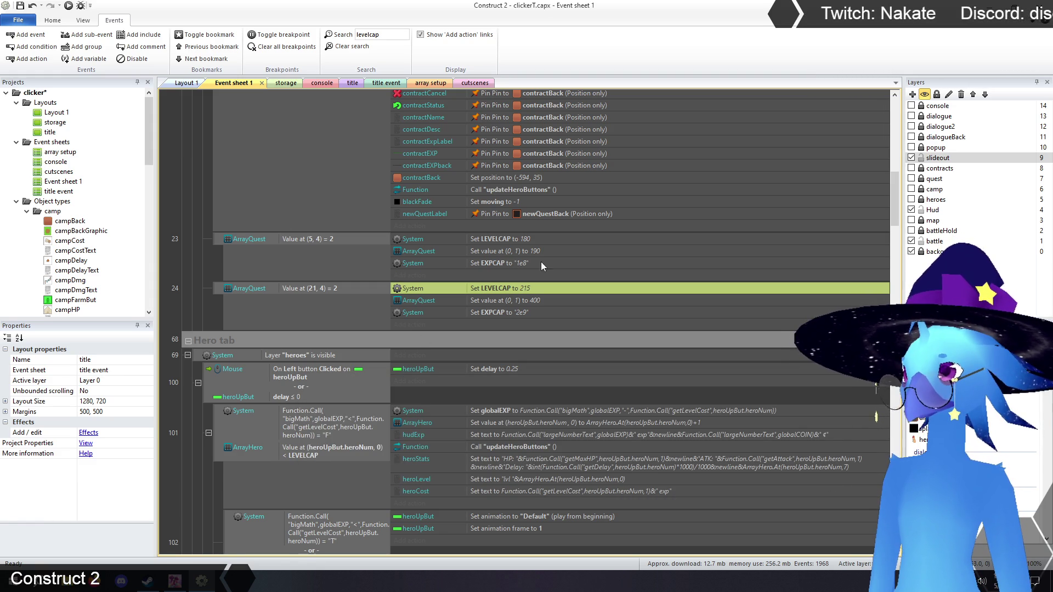
Change the second 'Set LEVELCAP to 205' action to 215
{"action": "scroll", "coordinate": [546, 262], "scroll_direction": "down", "scroll_amount": 10}
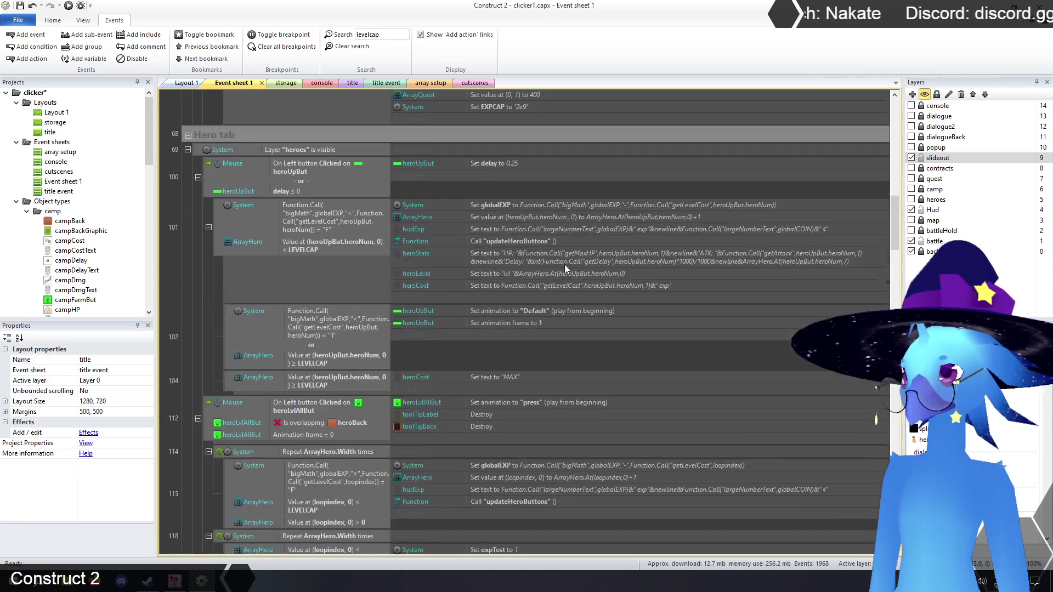
{"action": "scroll", "coordinate": [564, 264], "scroll_direction": "down", "scroll_amount": 10}
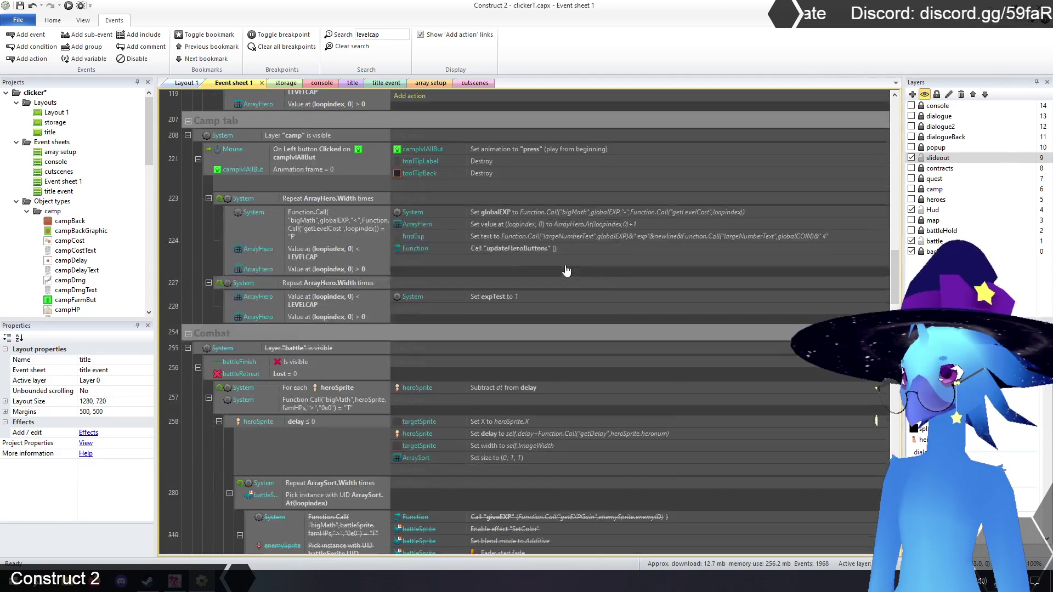
{"action": "scroll", "coordinate": [566, 271], "scroll_direction": "down", "scroll_amount": 10}
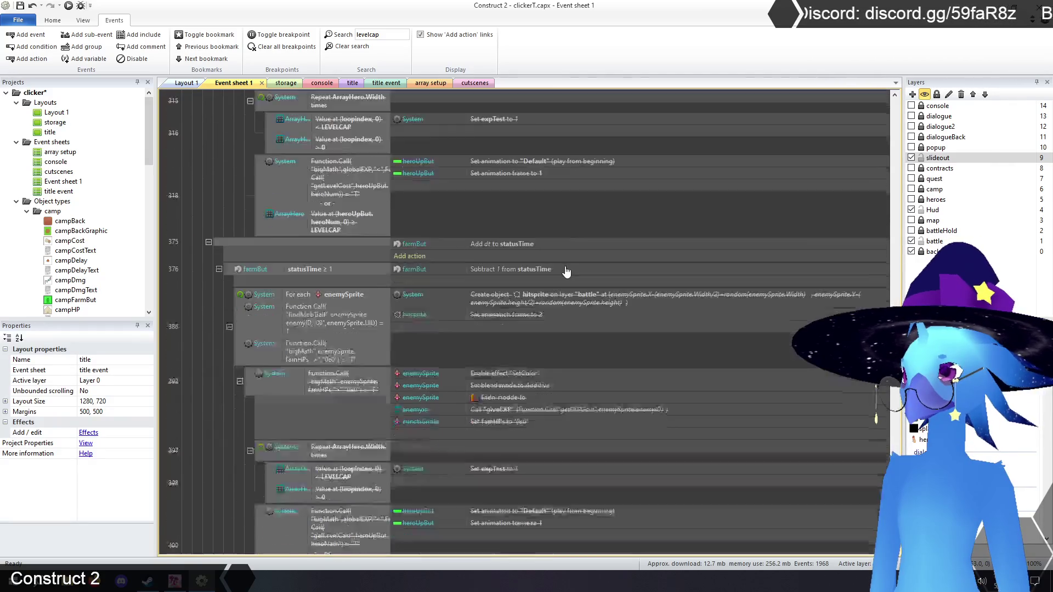
{"action": "scroll", "coordinate": [566, 271], "scroll_direction": "down", "scroll_amount": 10}
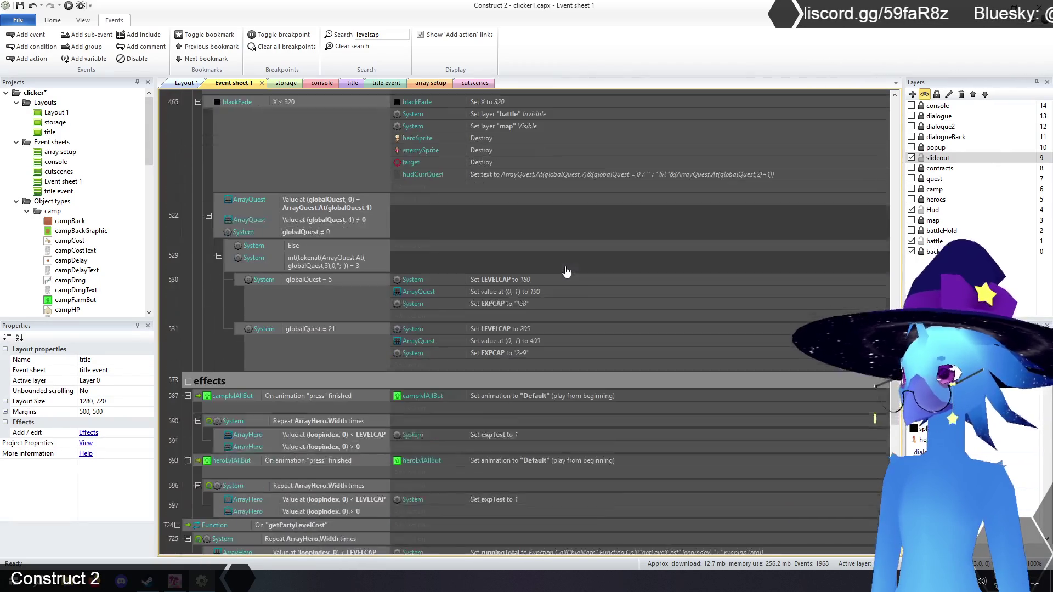
{"action": "scroll", "coordinate": [567, 270], "scroll_direction": "down", "scroll_amount": 1}
{"action": "double_click", "coordinate": [524, 314]}
{"action": "type", "text": "215"}
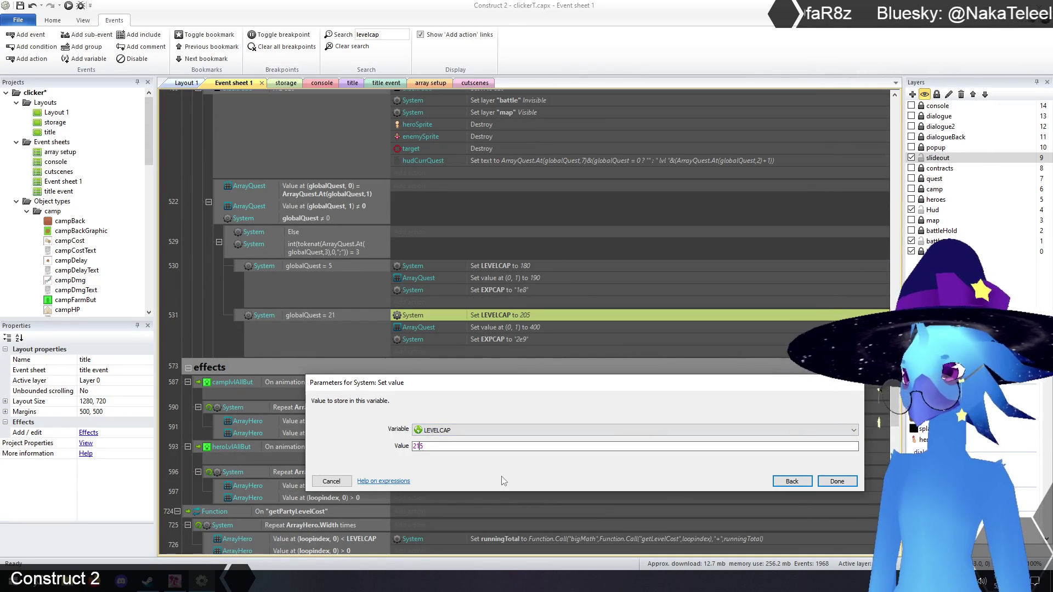
{"action": "left_click", "coordinate": [834, 483]}
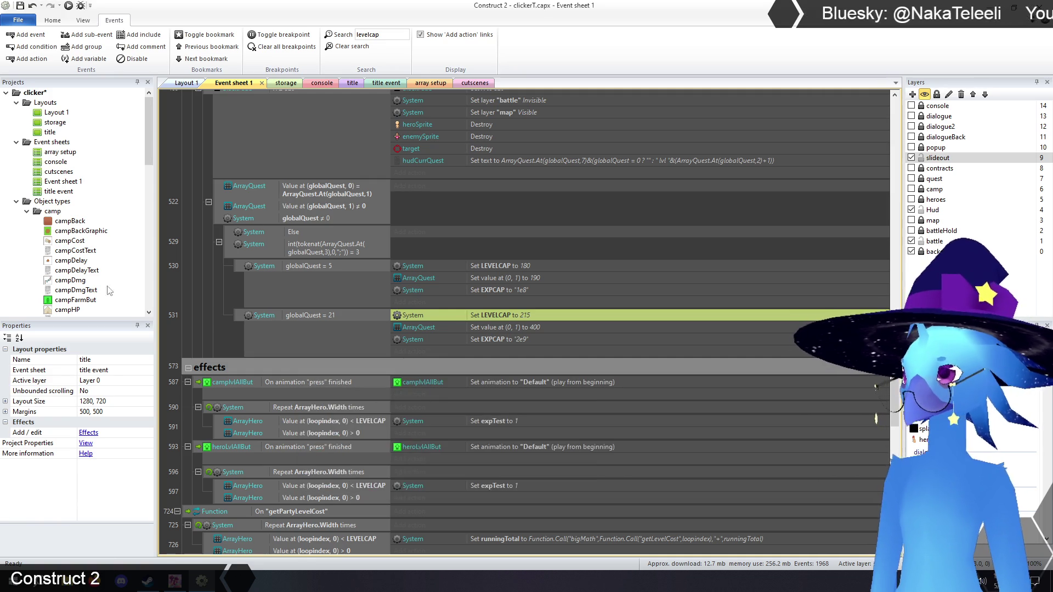
{"action": "left_click", "coordinate": [180, 288]}
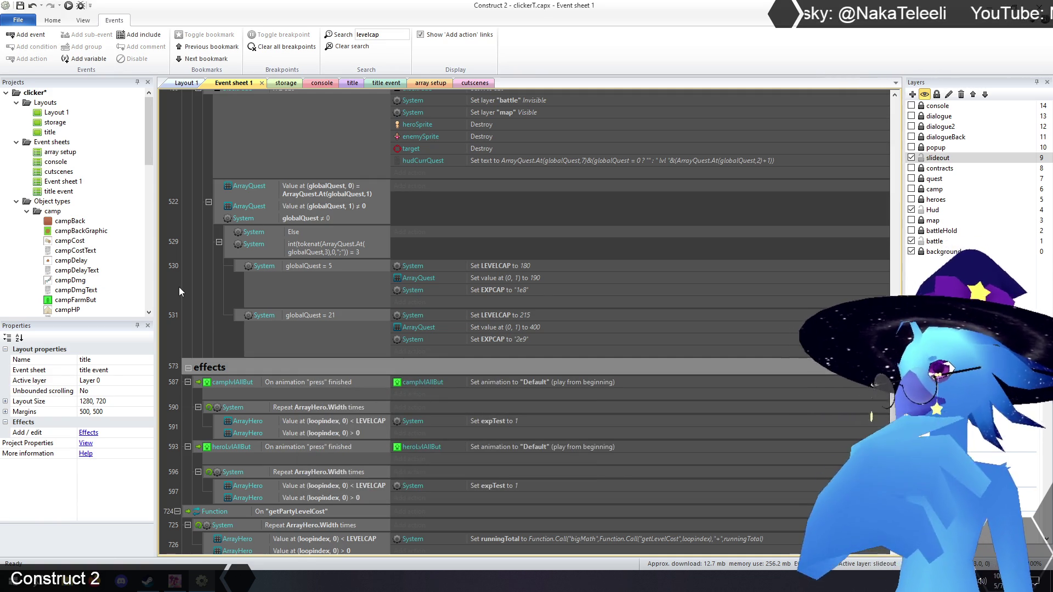
Scroll the remaining levelcap results and return to the title layout
{"action": "scroll", "coordinate": [251, 338], "scroll_direction": "down", "scroll_amount": 10}
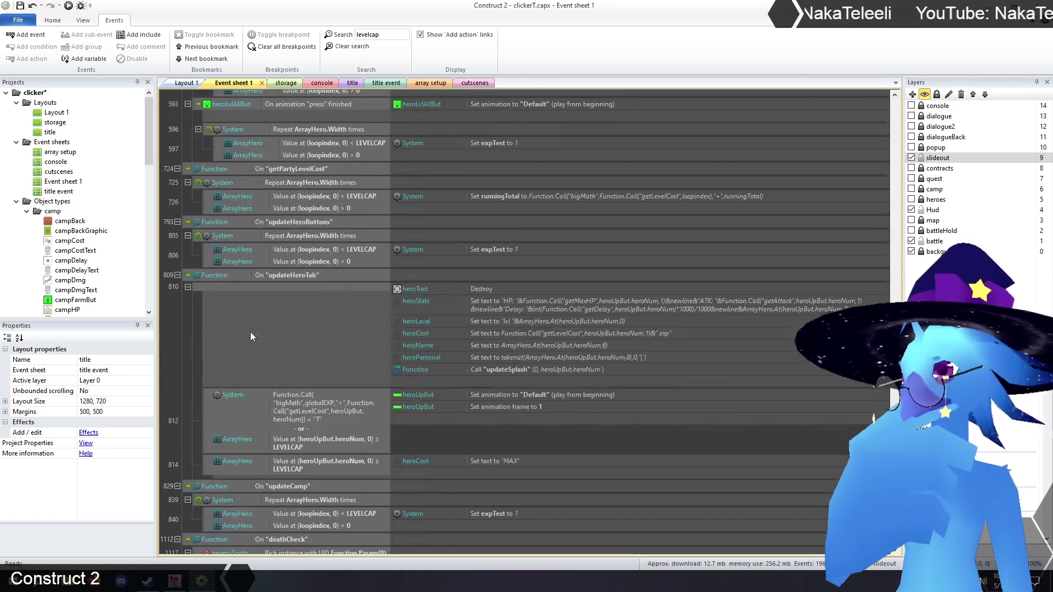
{"action": "scroll", "coordinate": [250, 329], "scroll_direction": "down", "scroll_amount": 5}
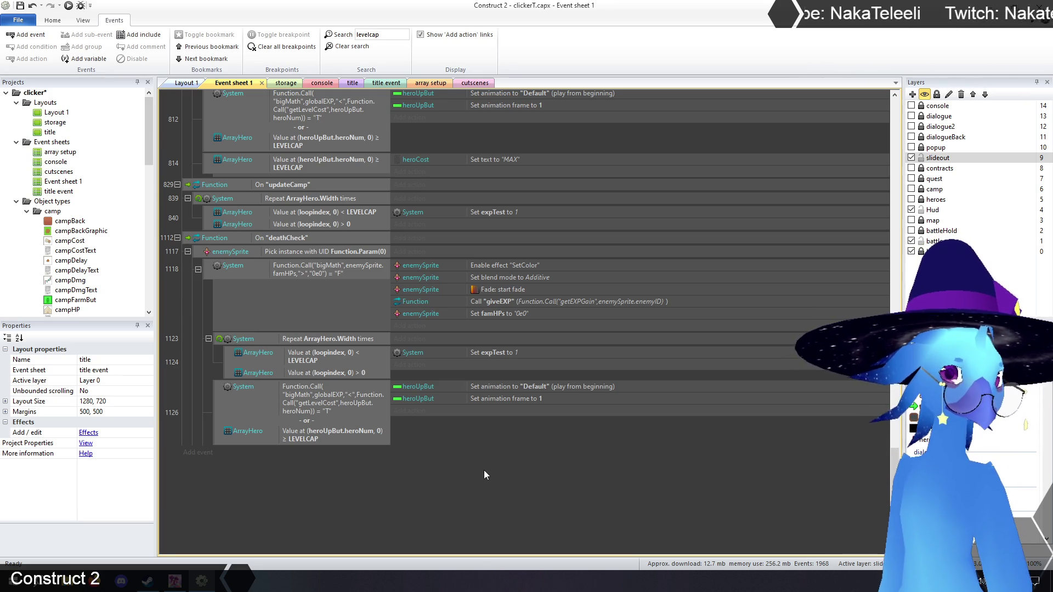
{"action": "left_click", "coordinate": [345, 83]}
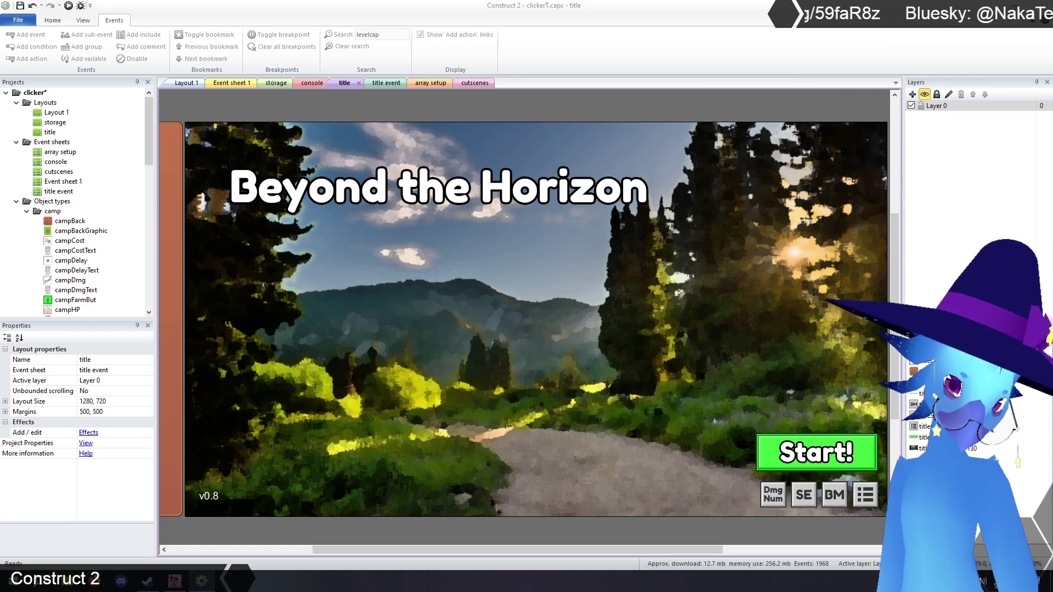
Open Event sheet 1 and clear the levelcap search filter
{"action": "left_click", "coordinate": [226, 84]}
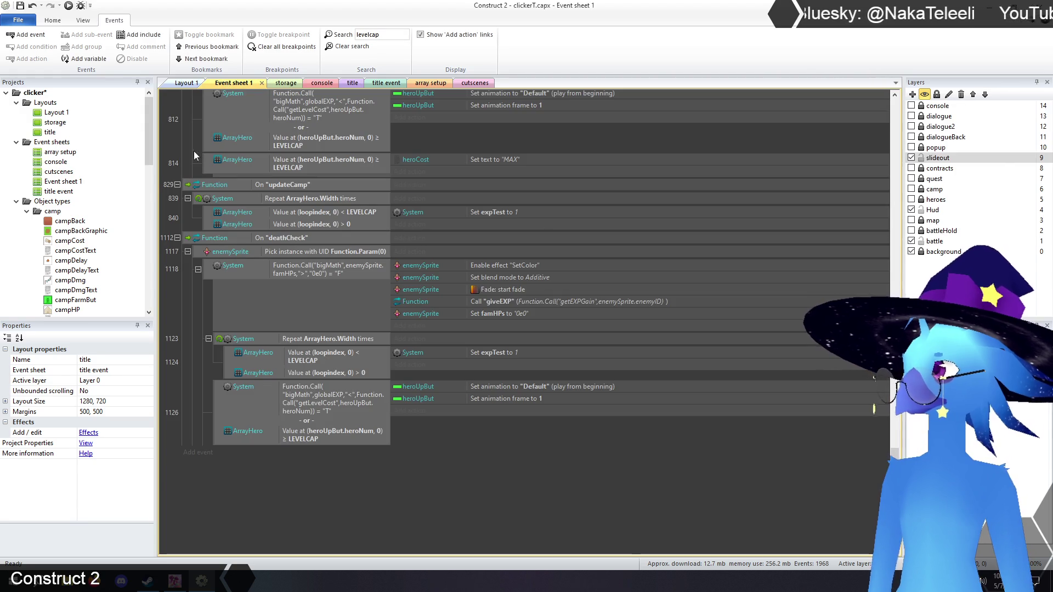
{"action": "left_click_drag", "start_coordinate": [894, 543], "coordinate": [878, 97]}
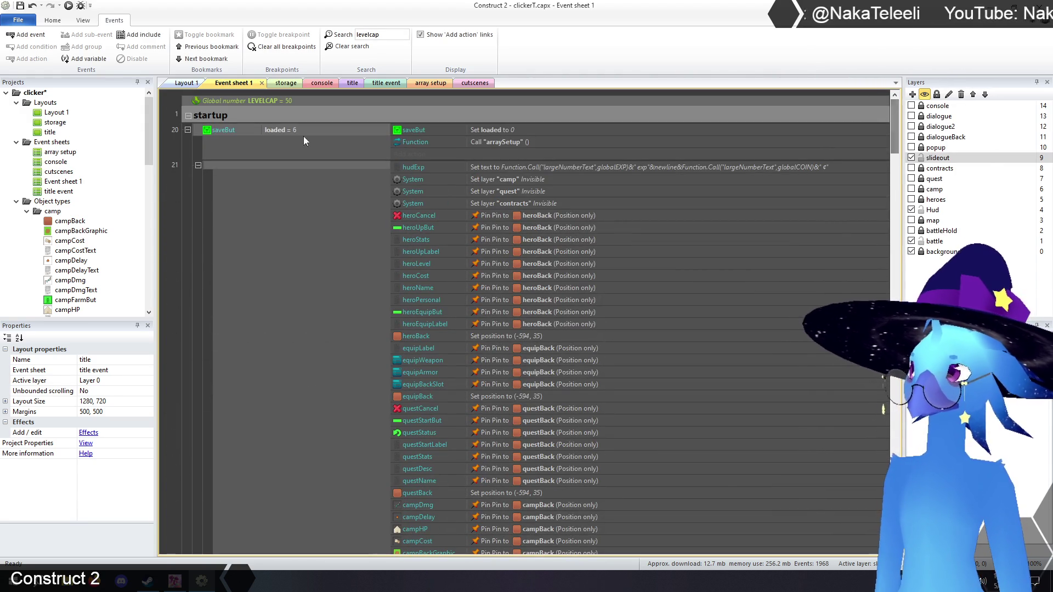
{"action": "left_click", "coordinate": [349, 46]}
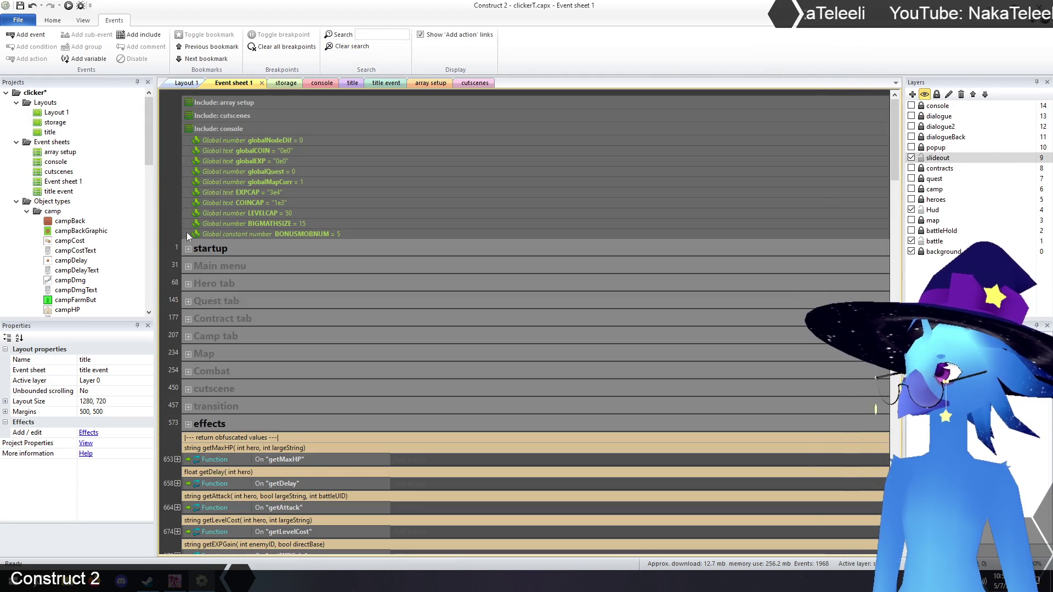
{"action": "scroll", "coordinate": [193, 230], "scroll_direction": "down", "scroll_amount": 3}
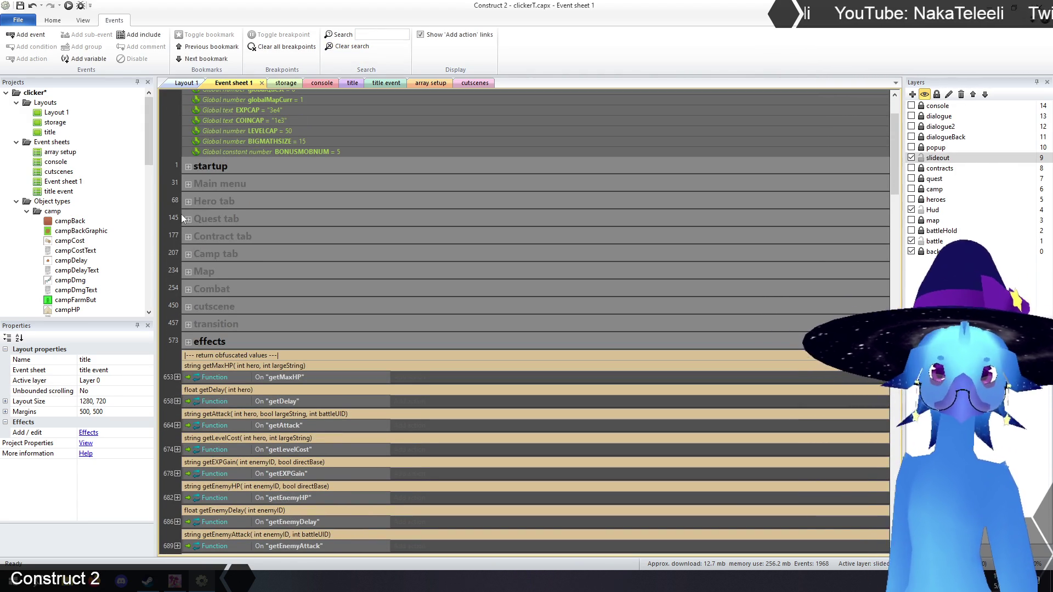
Expand the Hero tab group and scroll to its mass level button events
{"action": "left_click", "coordinate": [188, 202]}
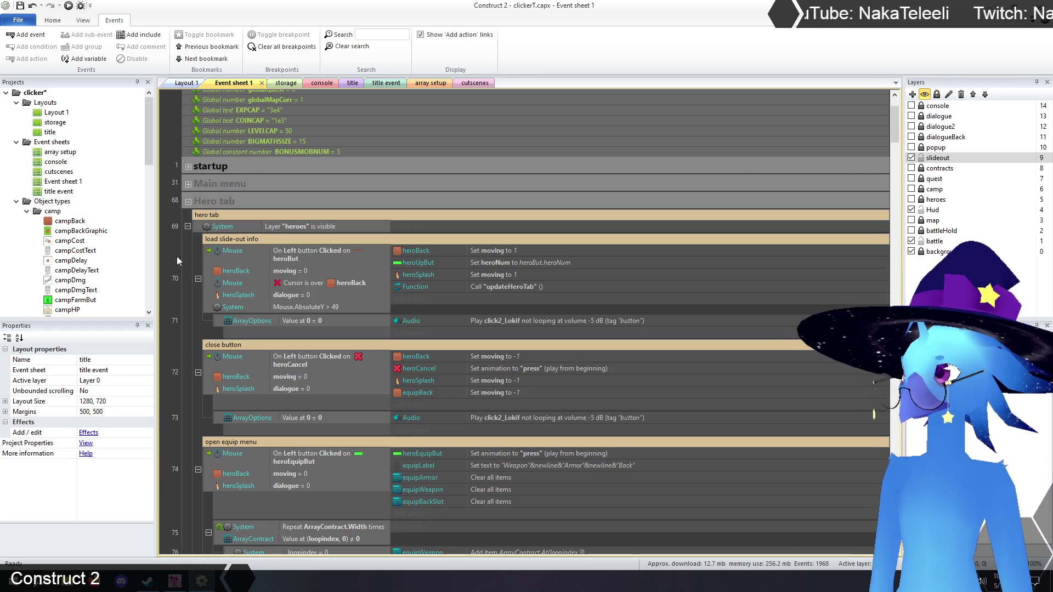
{"action": "scroll", "coordinate": [188, 292], "scroll_direction": "down", "scroll_amount": 4}
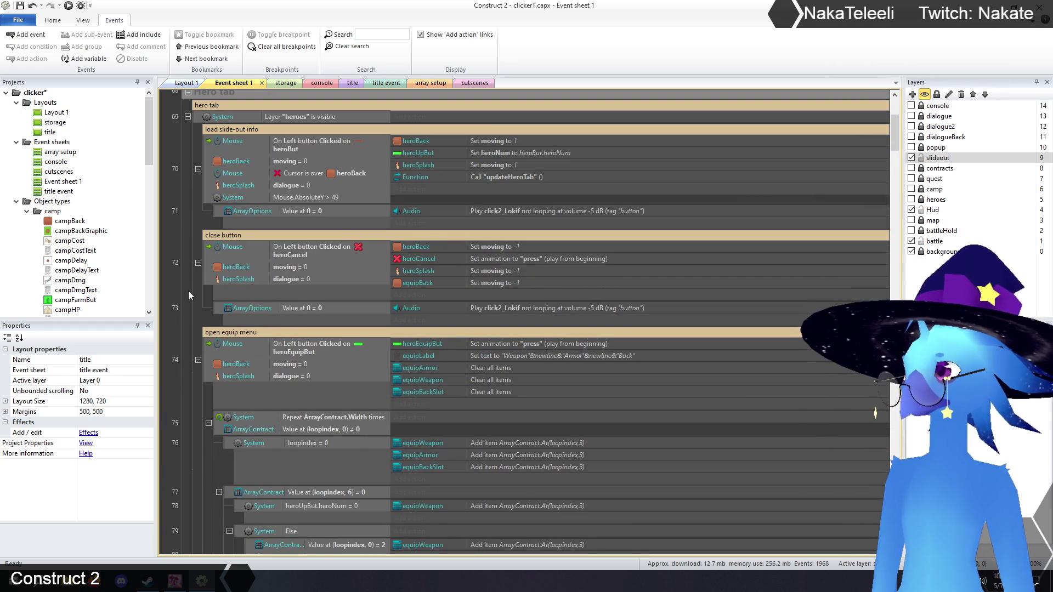
{"action": "scroll", "coordinate": [189, 290], "scroll_direction": "down", "scroll_amount": 15}
{"action": "scroll", "coordinate": [187, 292], "scroll_direction": "down", "scroll_amount": 14}
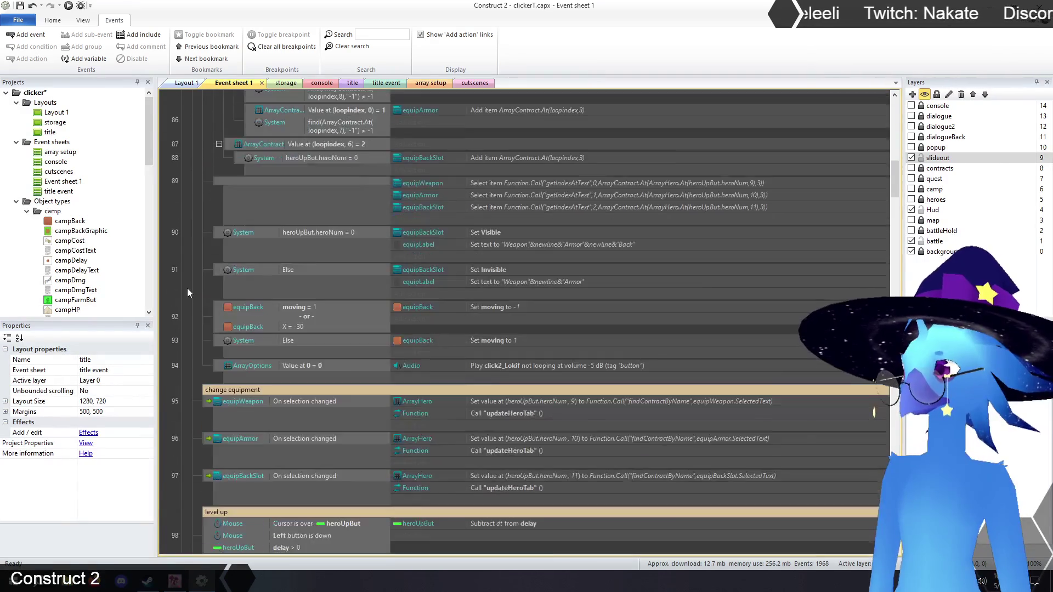
{"action": "scroll", "coordinate": [187, 292], "scroll_direction": "down", "scroll_amount": 20}
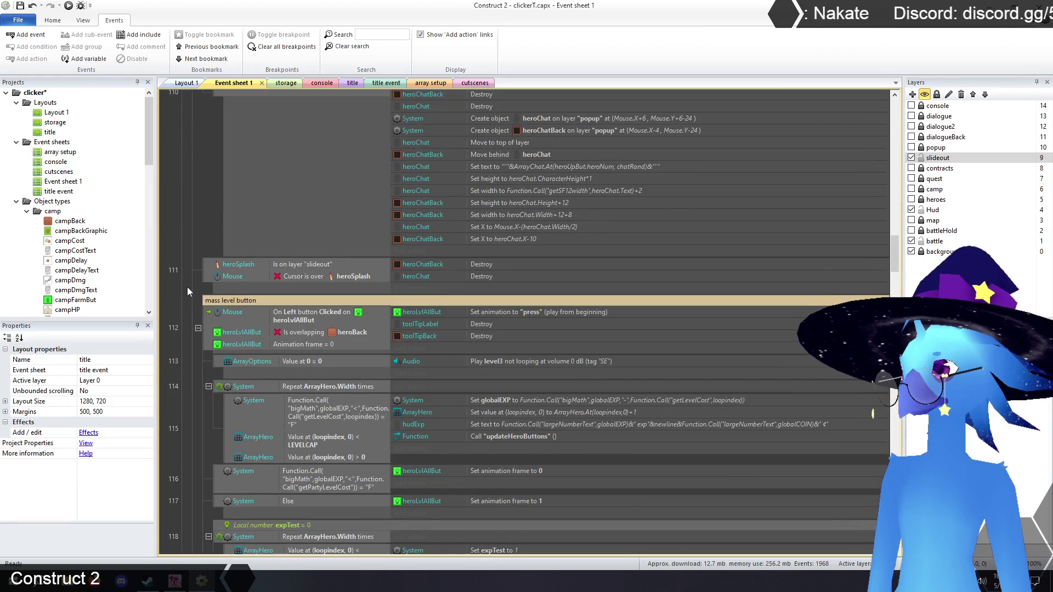
{"action": "scroll", "coordinate": [186, 288], "scroll_direction": "down", "scroll_amount": 5}
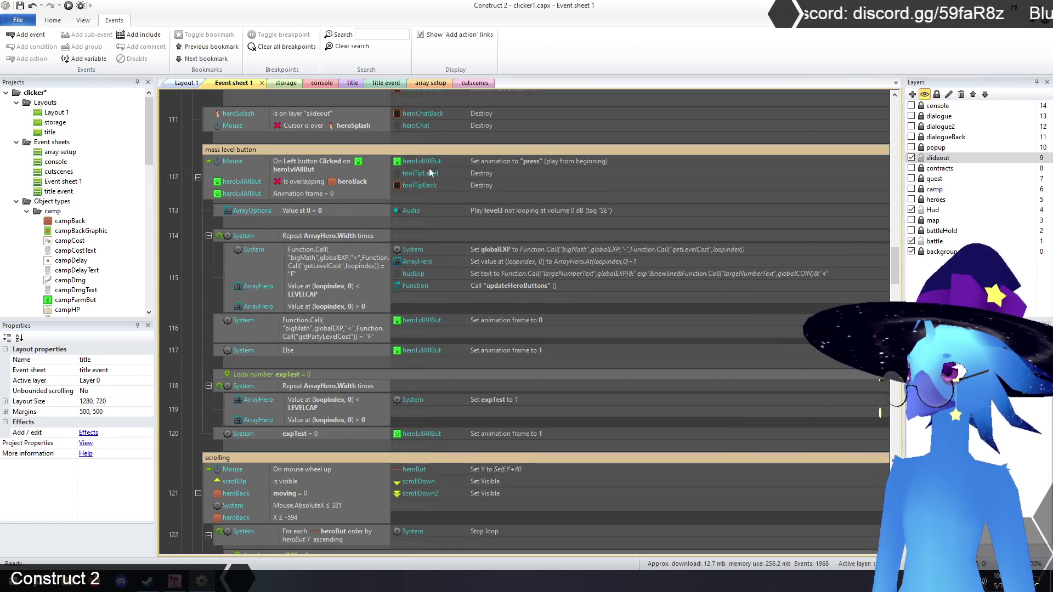
Open the storage layout to view its stored sprites
{"action": "left_click", "coordinate": [286, 83]}
{"action": "scroll", "coordinate": [263, 277], "scroll_direction": "down", "scroll_amount": 2}
{"action": "scroll", "coordinate": [262, 280], "scroll_direction": "up", "scroll_amount": 2}
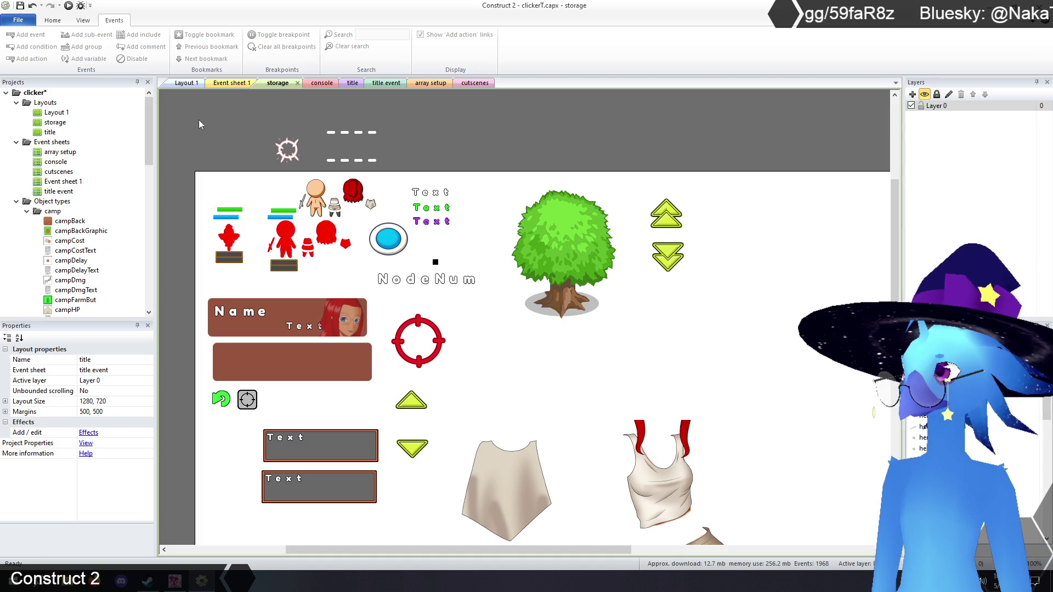
Open Layout 1, toggle the slideout layer off and on twice, and view layout properties
{"action": "left_click", "coordinate": [186, 82]}
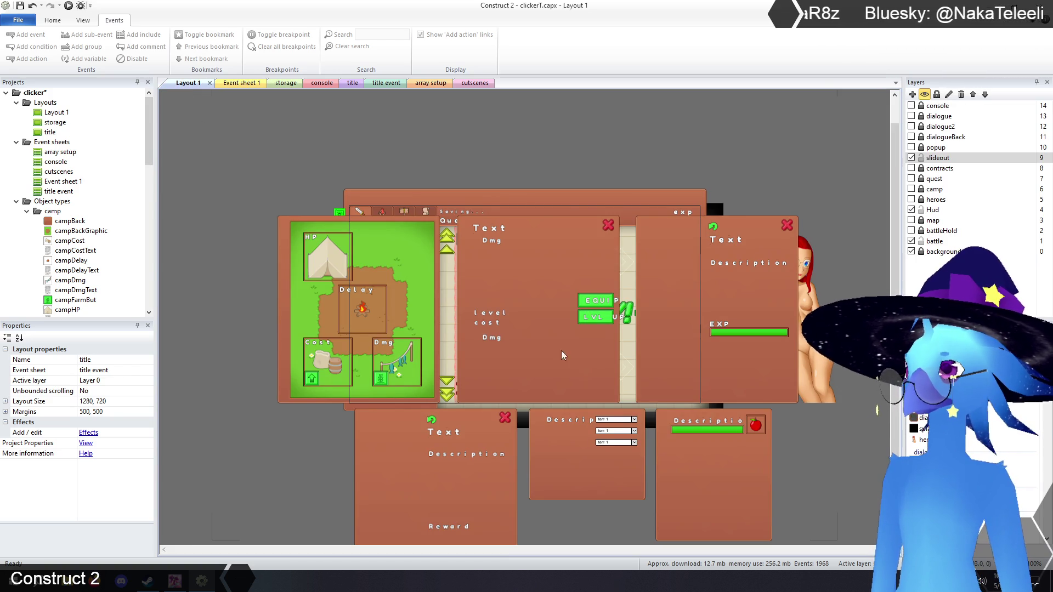
{"action": "left_click", "coordinate": [911, 158]}
{"action": "left_click", "coordinate": [910, 158]}
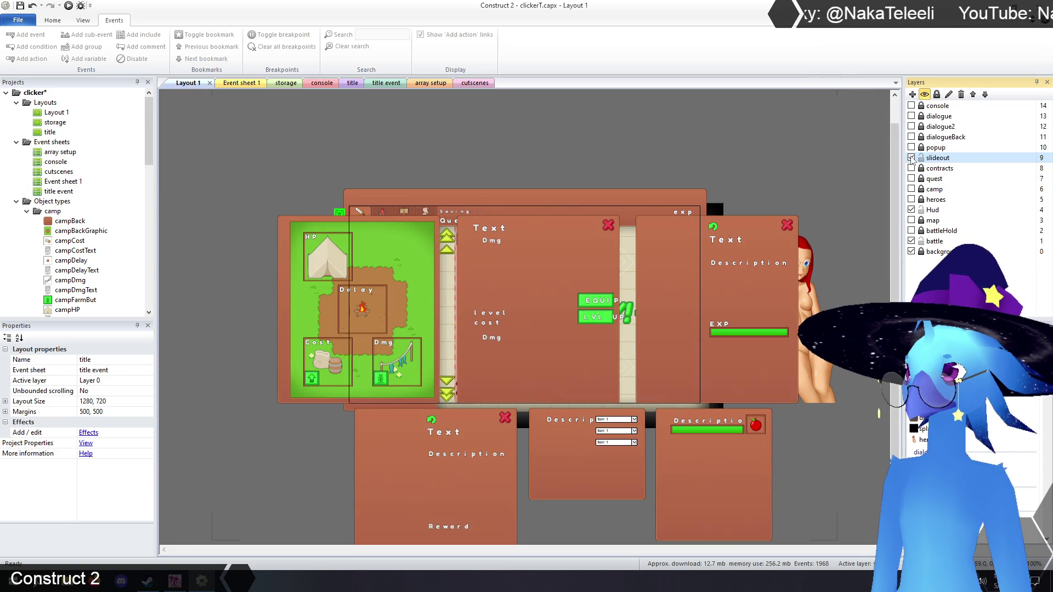
{"action": "left_click", "coordinate": [911, 158]}
{"action": "left_click", "coordinate": [911, 158]}
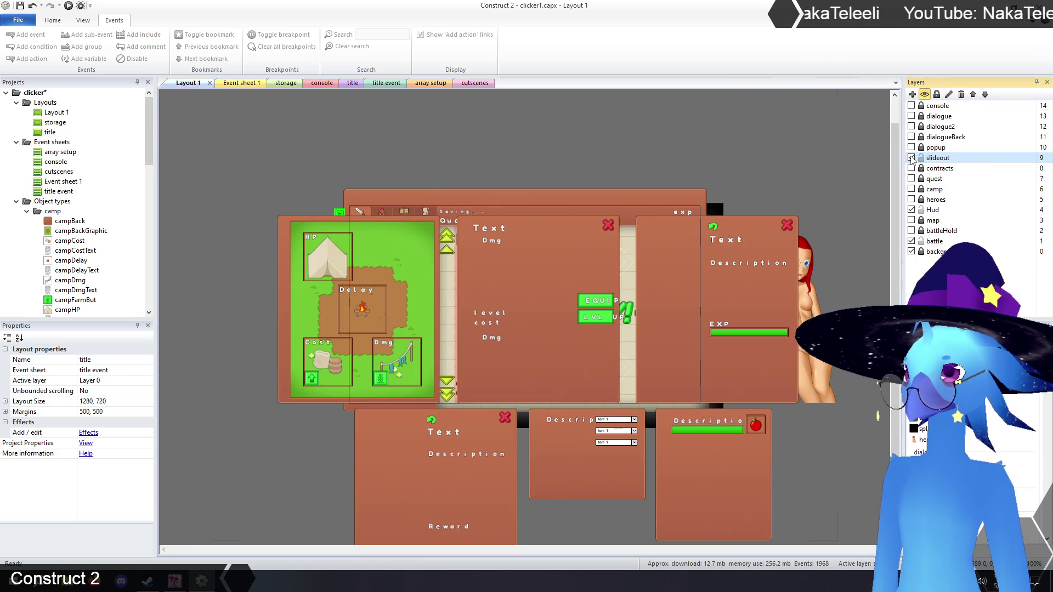
{"action": "left_click", "coordinate": [238, 160]}
{"action": "mouse_move", "coordinate": [152, 148]}
{"action": "left_mouse_down"}
{"action": "mouse_move", "coordinate": [155, 197]}
{"action": "mouse_move", "coordinate": [157, 155]}
{"action": "left_mouse_up"}
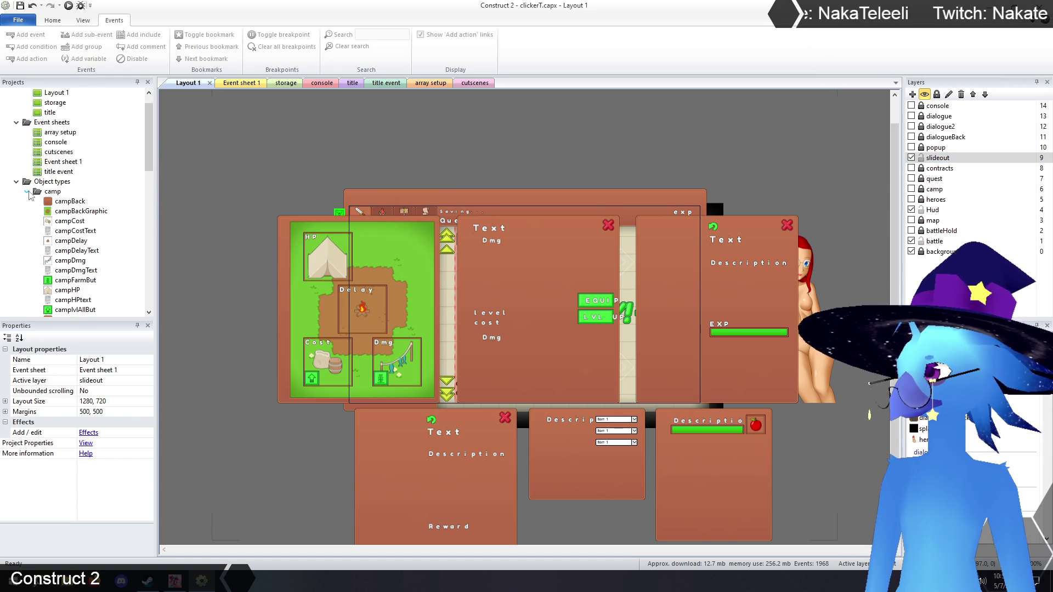
{"action": "scroll", "coordinate": [32, 198], "scroll_direction": "down", "scroll_amount": 8}
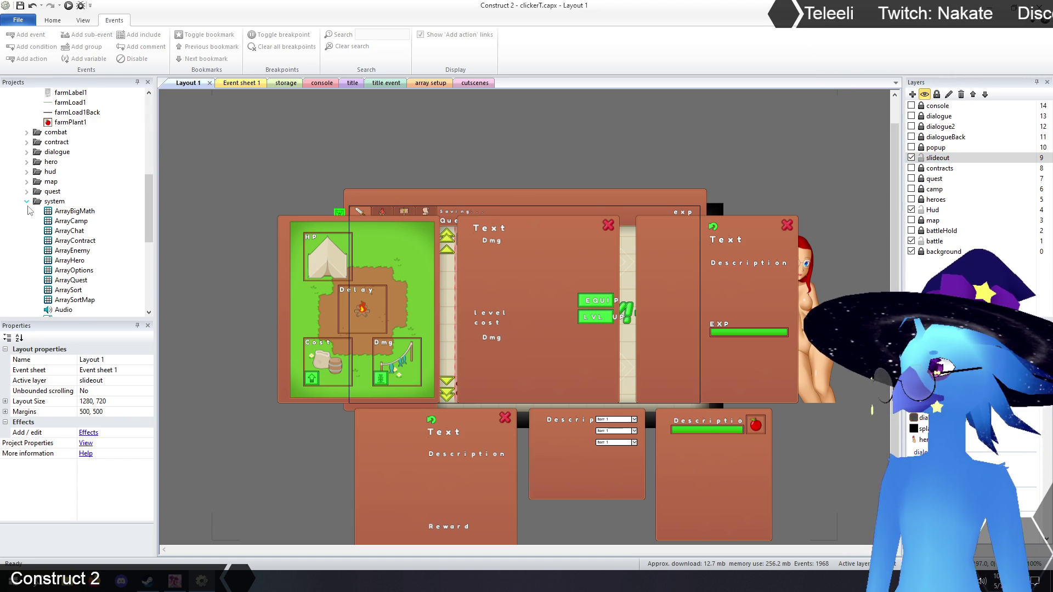
Expand the hero folder in Projects and select heroLvlAllBut to see its properties
{"action": "left_click", "coordinate": [27, 202]}
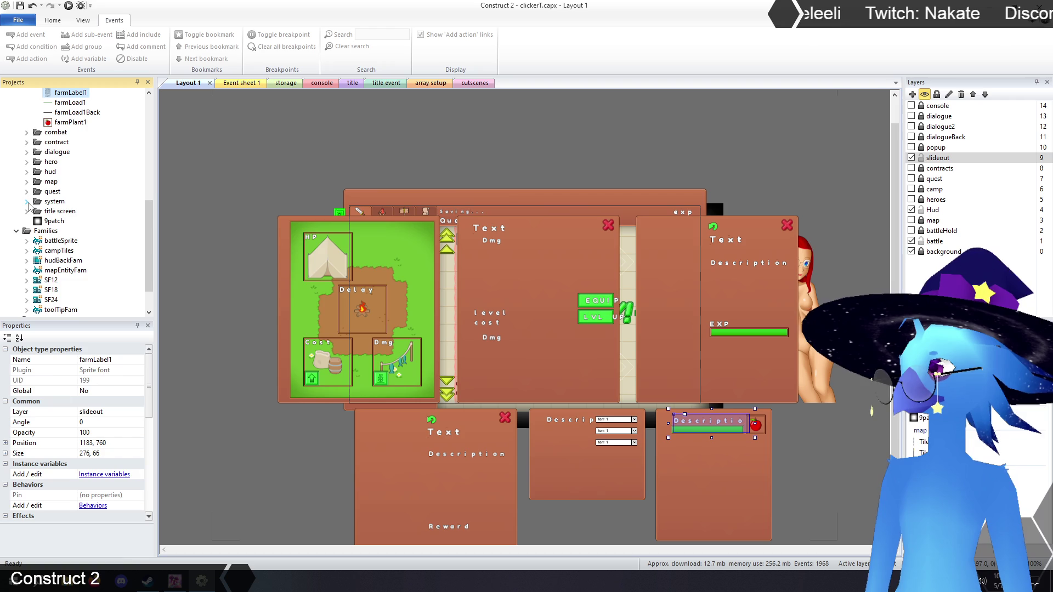
{"action": "left_click", "coordinate": [27, 172]}
{"action": "scroll", "coordinate": [82, 192], "scroll_direction": "up", "scroll_amount": 3}
{"action": "scroll", "coordinate": [107, 204], "scroll_direction": "down", "scroll_amount": 3}
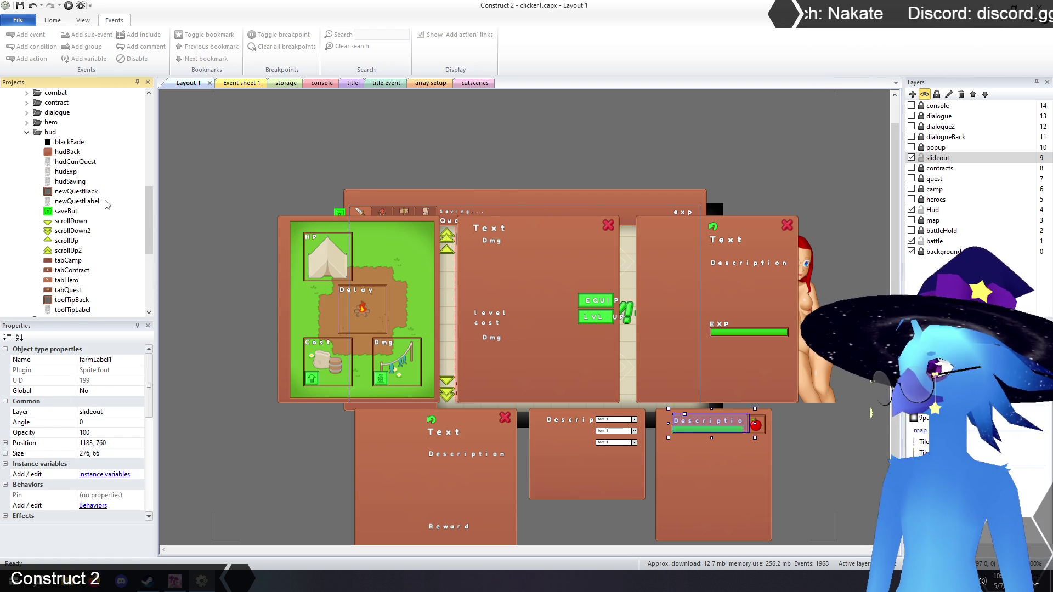
{"action": "left_click", "coordinate": [26, 132]}
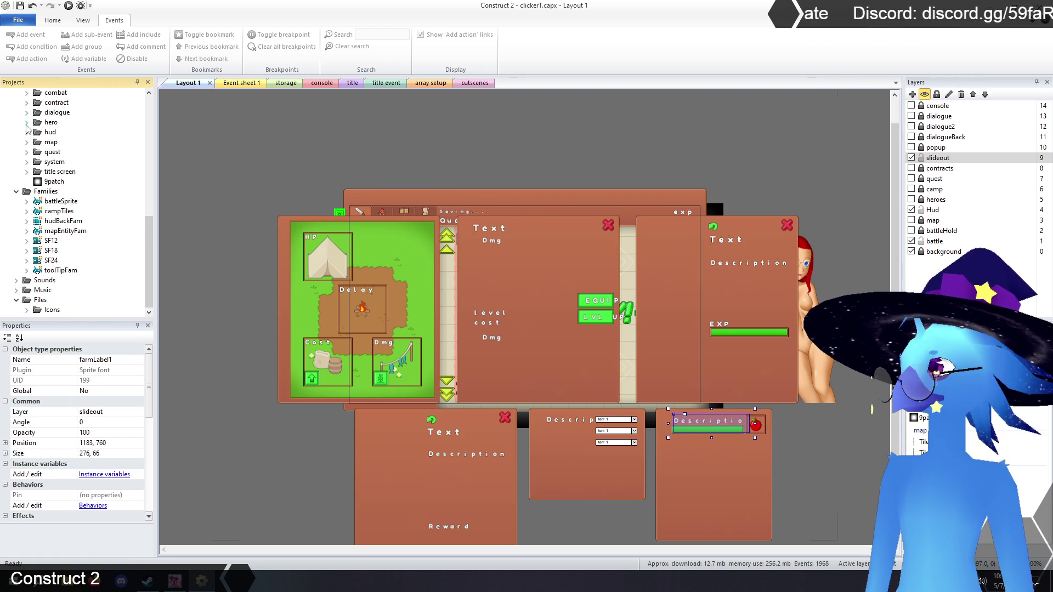
{"action": "left_click", "coordinate": [26, 122]}
{"action": "left_click_drag", "start_coordinate": [76, 163], "coordinate": [78, 165]}
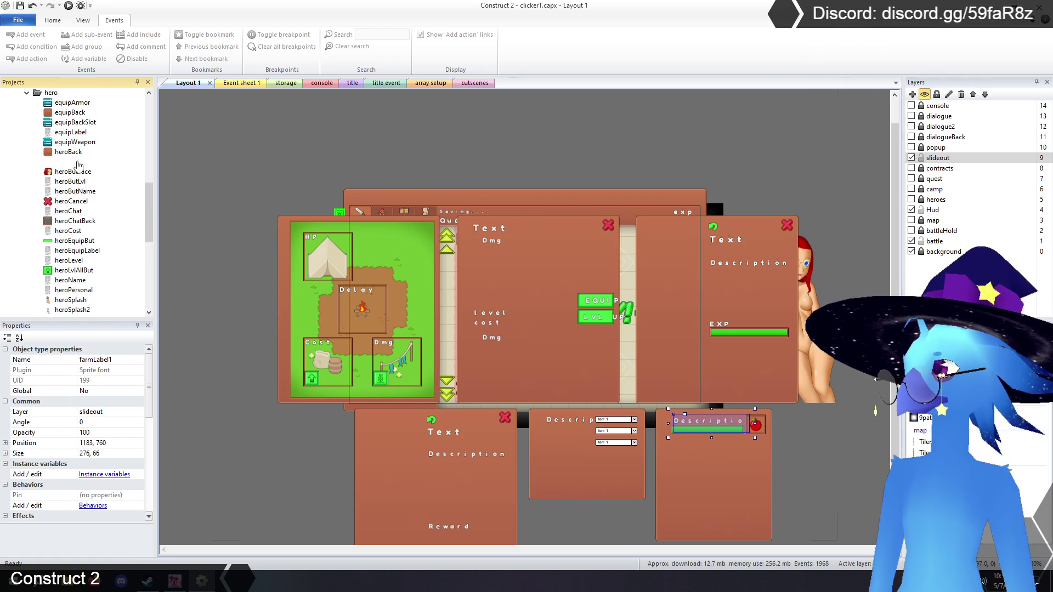
{"action": "left_click", "coordinate": [62, 271]}
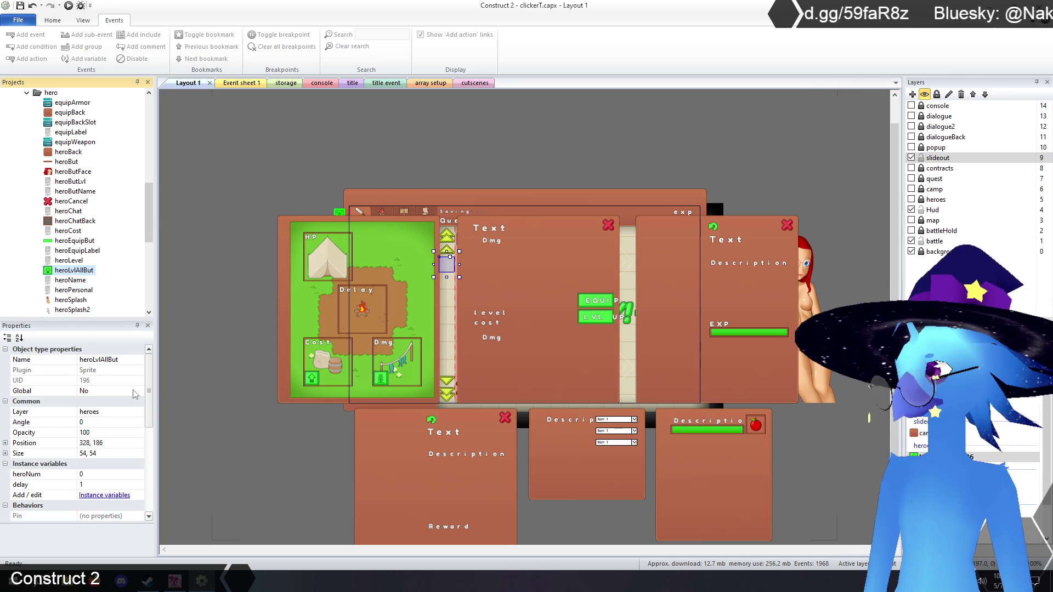
{"action": "left_click_drag", "start_coordinate": [151, 387], "coordinate": [148, 473]}
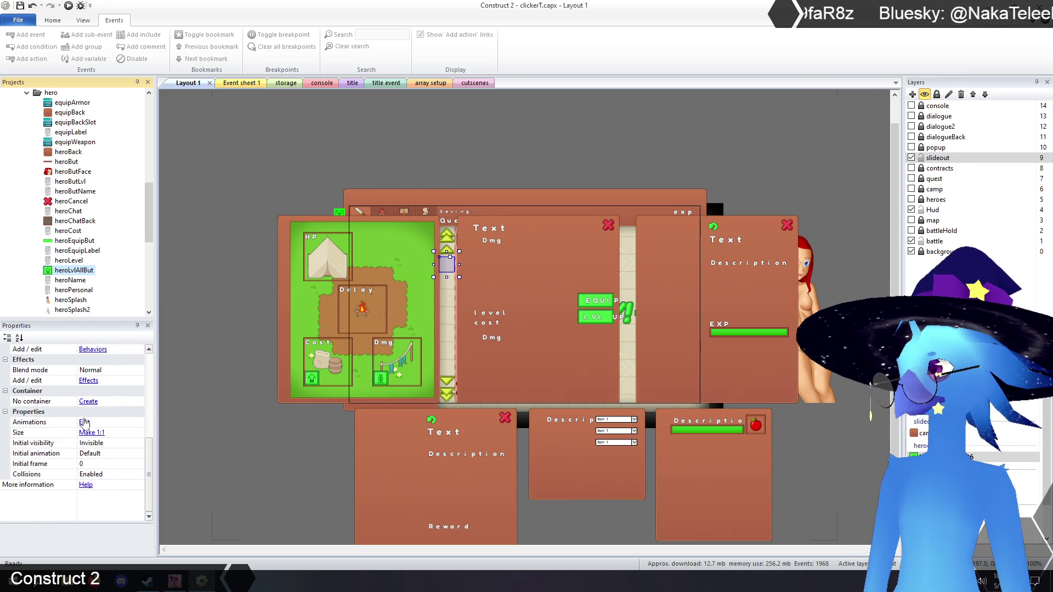
Check heroLvlAllBut's two animation frames, then view events 116 and 117 on Event sheet 1
{"action": "left_click", "coordinate": [84, 422]}
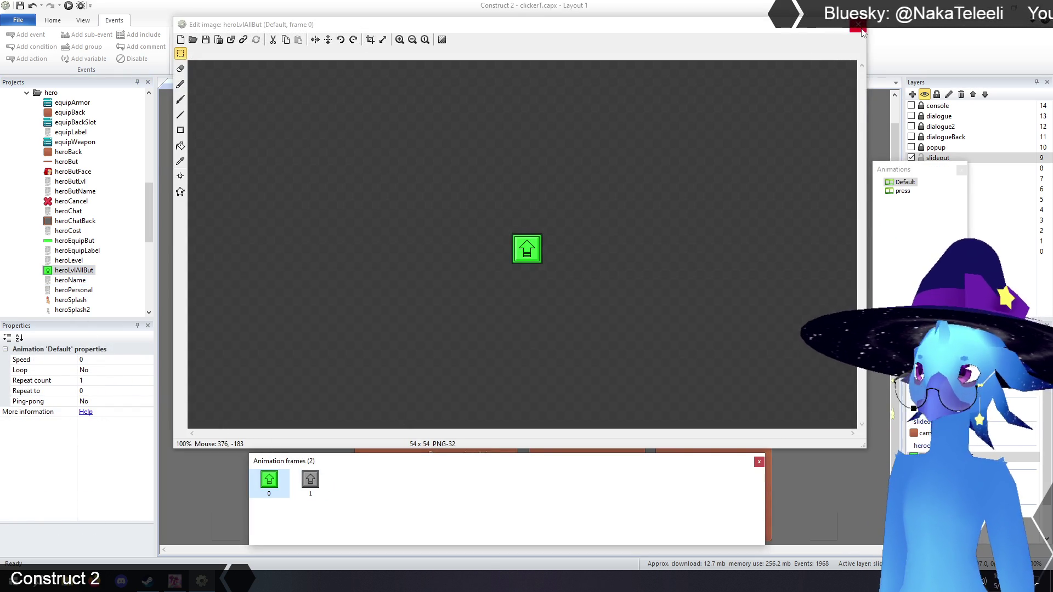
{"action": "left_click", "coordinate": [859, 27]}
{"action": "left_click", "coordinate": [236, 84]}
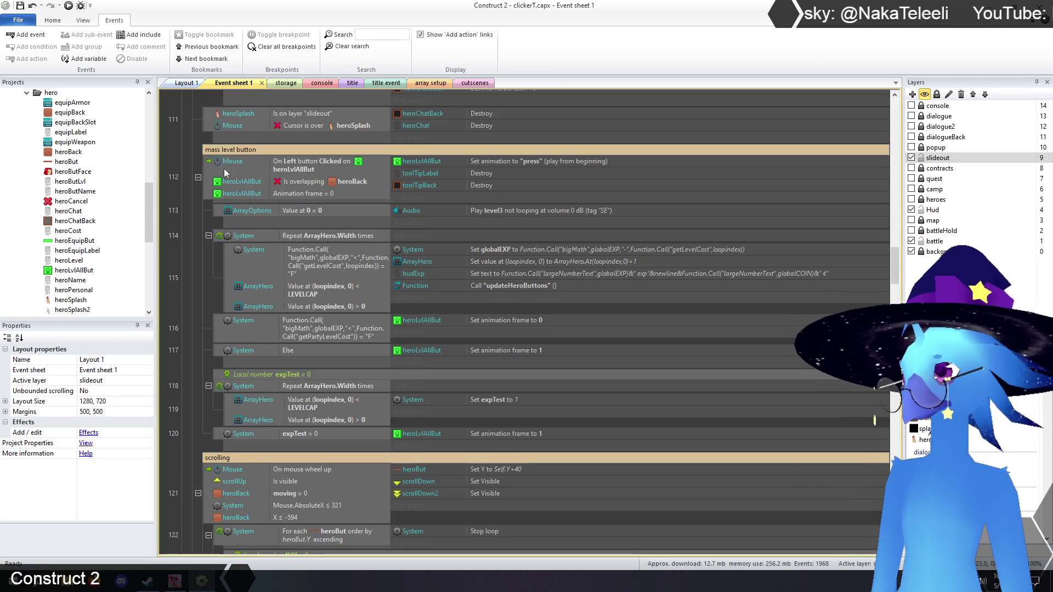
{"action": "left_click", "coordinate": [452, 354]}
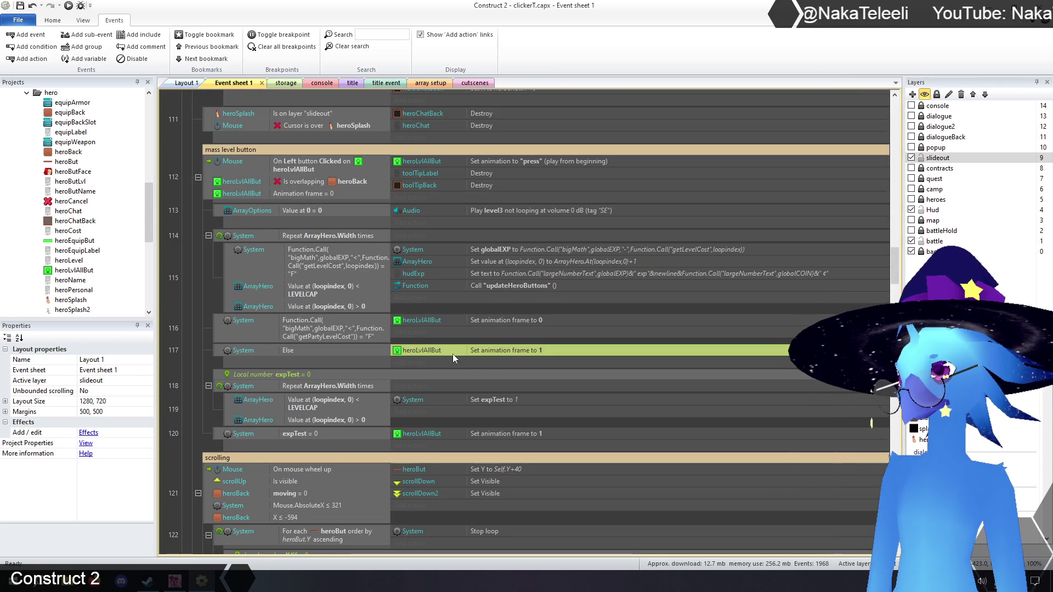
{"action": "left_click", "coordinate": [307, 334]}
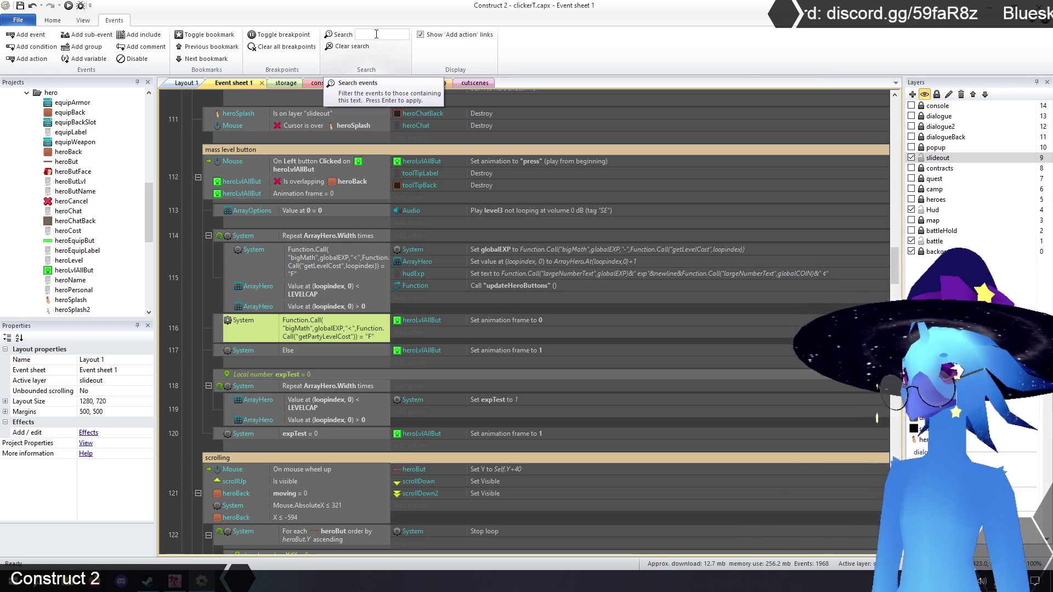
{"action": "type", "text": "herolvlallbu"}
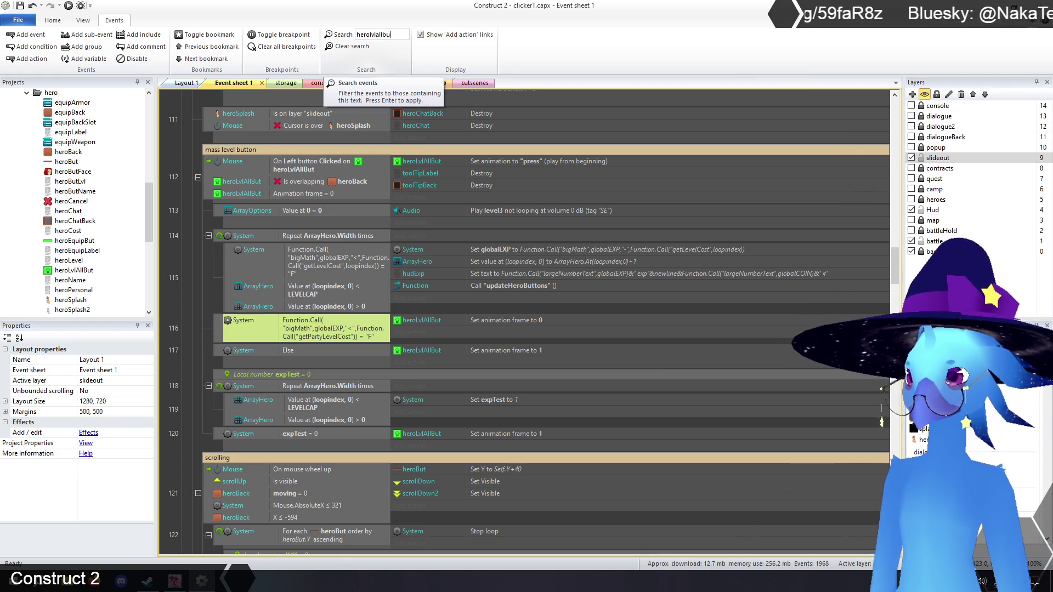
Filter the event sheet on heroLvlAllBut and review results such as events 112 and 121
{"action": "type", "text": "t"}
{"action": "key", "text": "Return"}
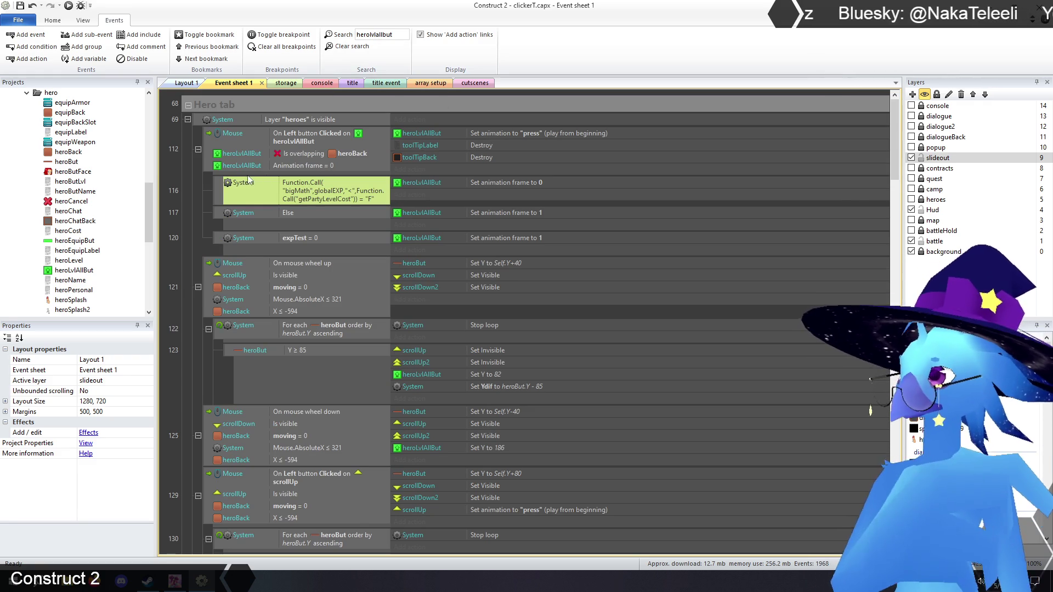
{"action": "left_click", "coordinate": [183, 205]}
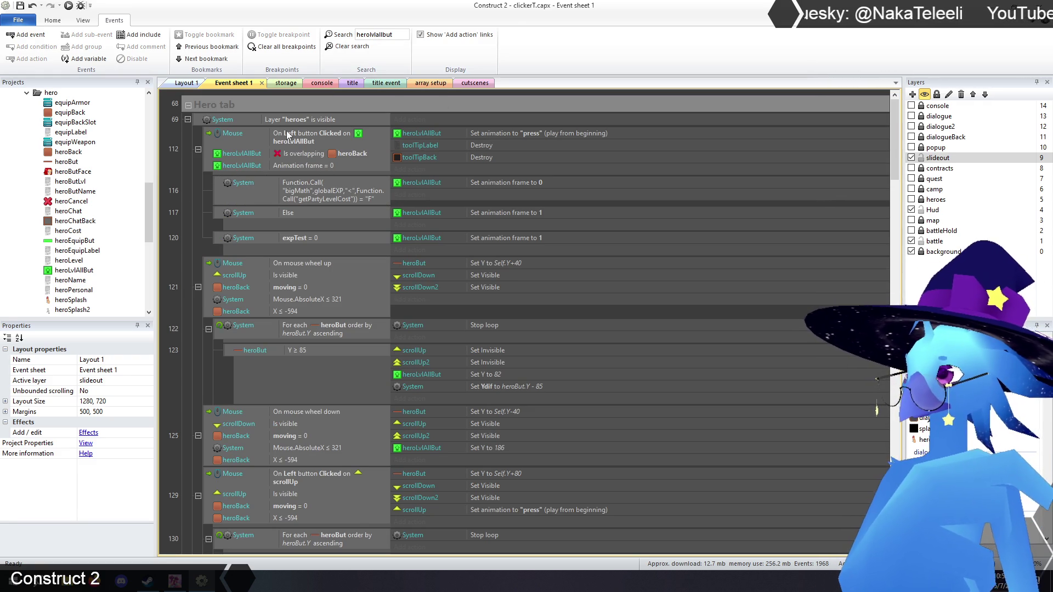
{"action": "left_click", "coordinate": [206, 157]}
{"action": "scroll", "coordinate": [202, 214], "scroll_direction": "down", "scroll_amount": 3}
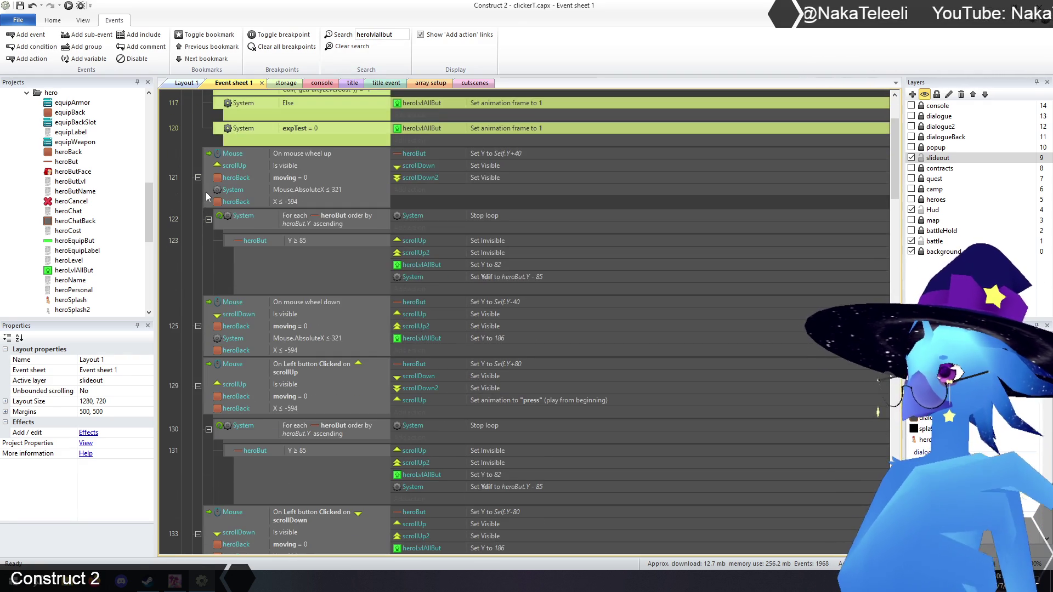
{"action": "left_click", "coordinate": [208, 192]}
{"action": "scroll", "coordinate": [210, 195], "scroll_direction": "down", "scroll_amount": 2}
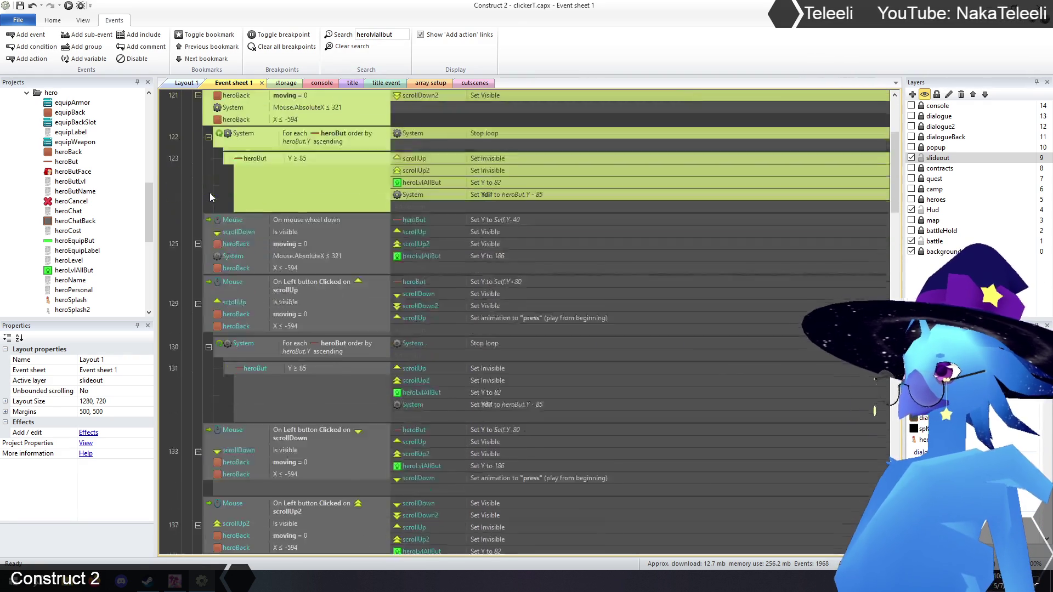
{"action": "scroll", "coordinate": [209, 192], "scroll_direction": "down", "scroll_amount": 5}
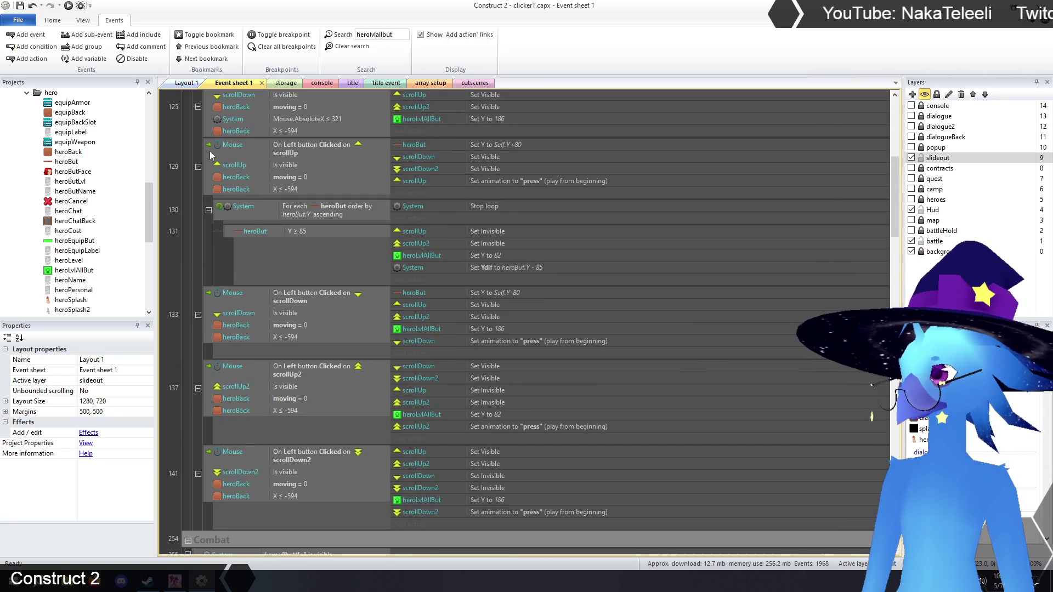
{"action": "scroll", "coordinate": [212, 160], "scroll_direction": "down", "scroll_amount": 8}
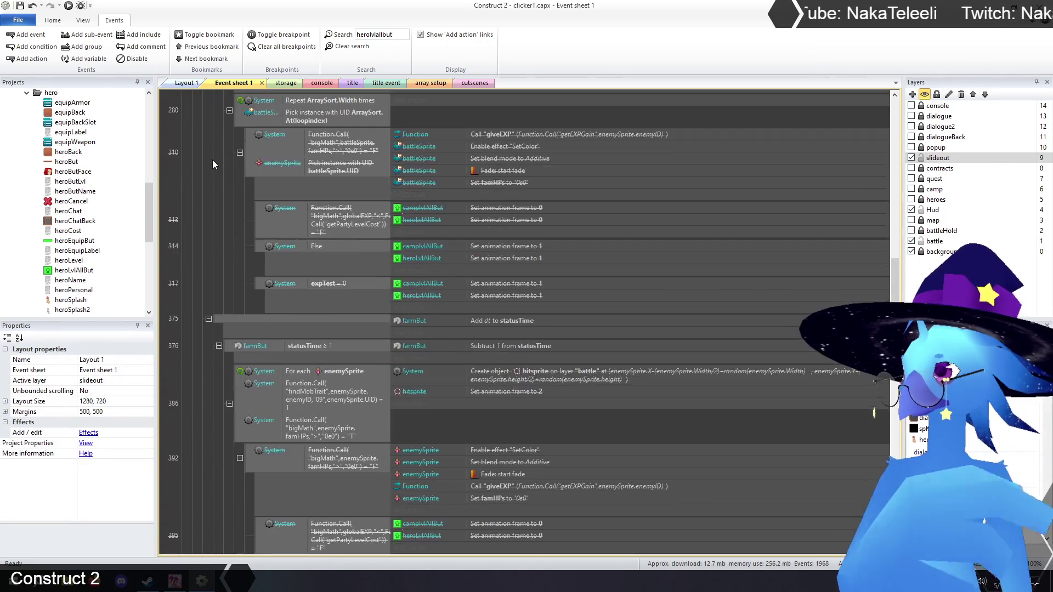
{"action": "scroll", "coordinate": [212, 160], "scroll_direction": "up", "scroll_amount": 2}
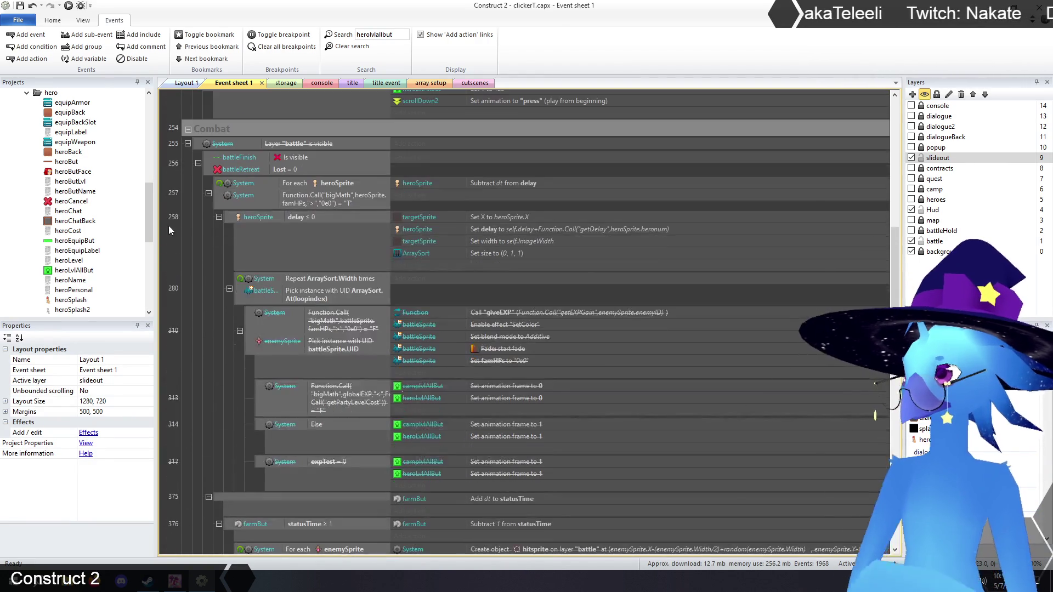
Scroll on to the updateHeroButtons function result, then clear the search
{"action": "left_click", "coordinate": [183, 217]}
{"action": "scroll", "coordinate": [185, 166], "scroll_direction": "down", "scroll_amount": 7}
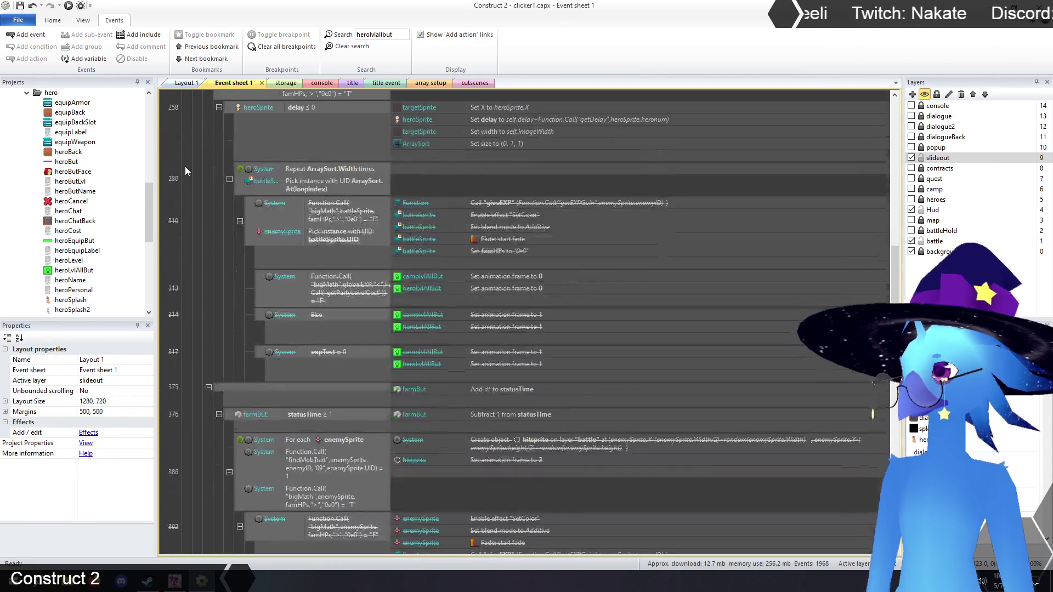
{"action": "scroll", "coordinate": [186, 168], "scroll_direction": "down", "scroll_amount": 9}
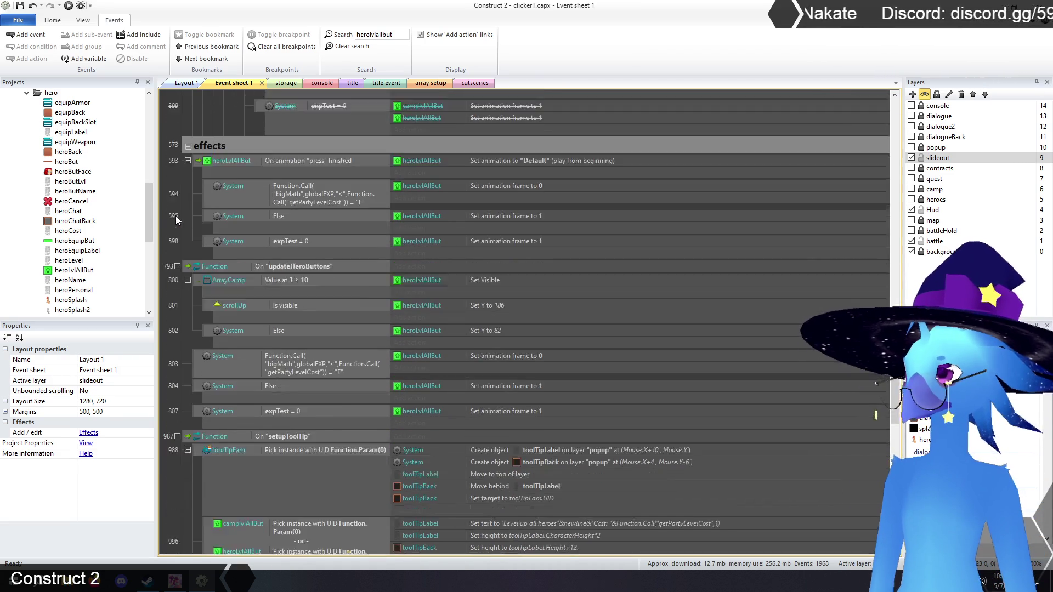
{"action": "scroll", "coordinate": [175, 215], "scroll_direction": "down", "scroll_amount": 3}
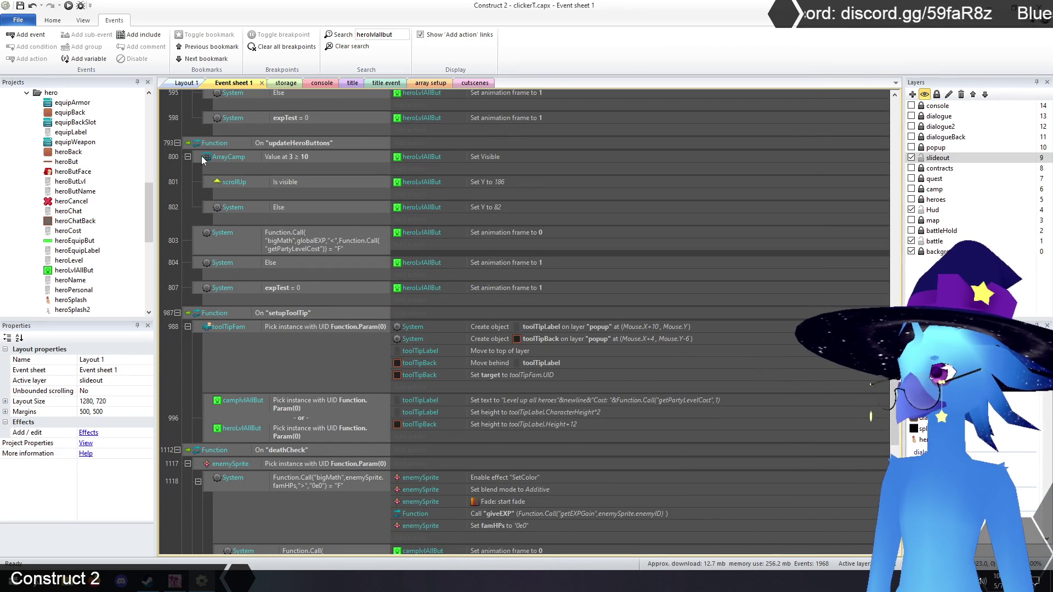
{"action": "left_click", "coordinate": [189, 143]}
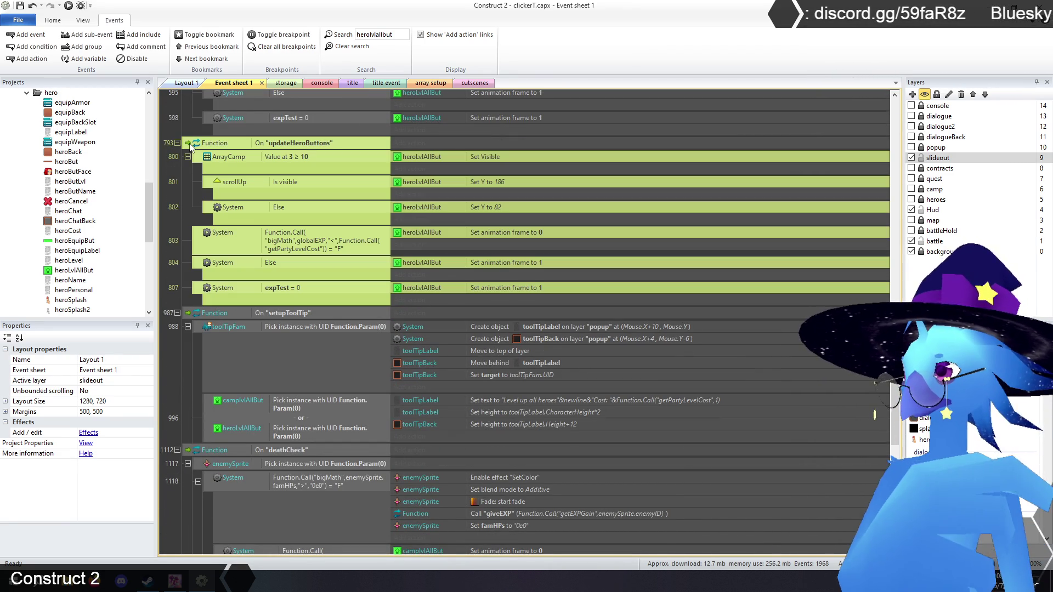
{"action": "left_click", "coordinate": [170, 212]}
{"action": "scroll", "coordinate": [170, 212], "scroll_direction": "up", "scroll_amount": 1}
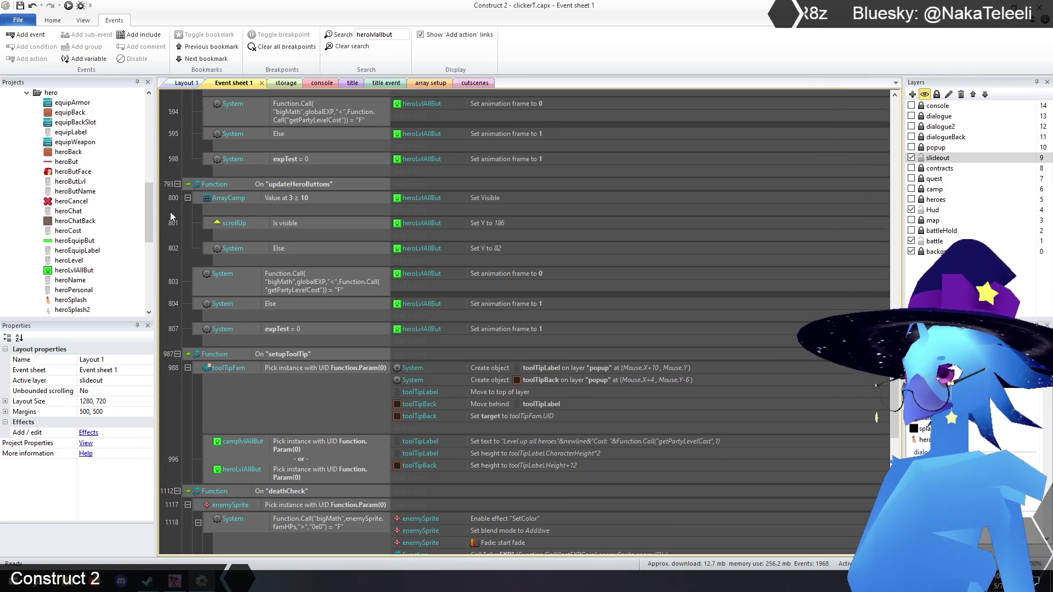
{"action": "left_click", "coordinate": [183, 182]}
{"action": "scroll", "coordinate": [165, 231], "scroll_direction": "down", "scroll_amount": 1}
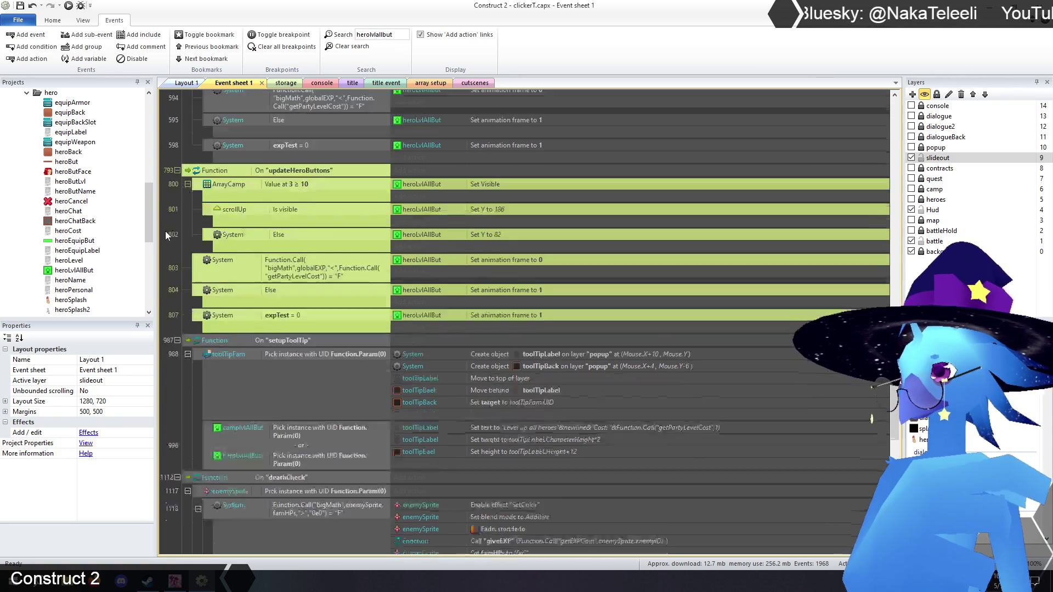
{"action": "scroll", "coordinate": [166, 235], "scroll_direction": "down", "scroll_amount": 4}
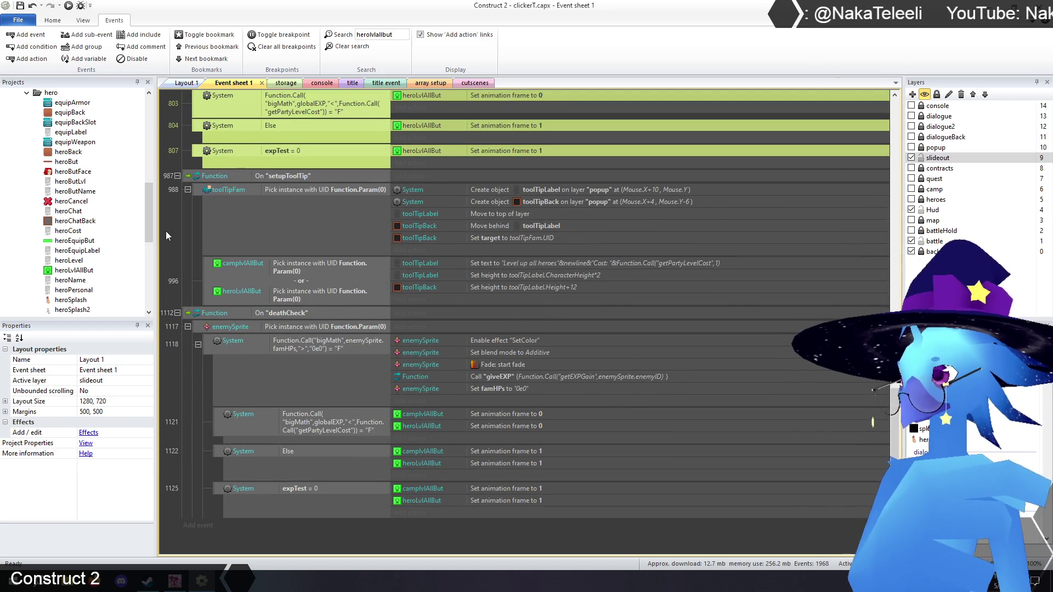
{"action": "scroll", "coordinate": [218, 226], "scroll_direction": "up", "scroll_amount": 5}
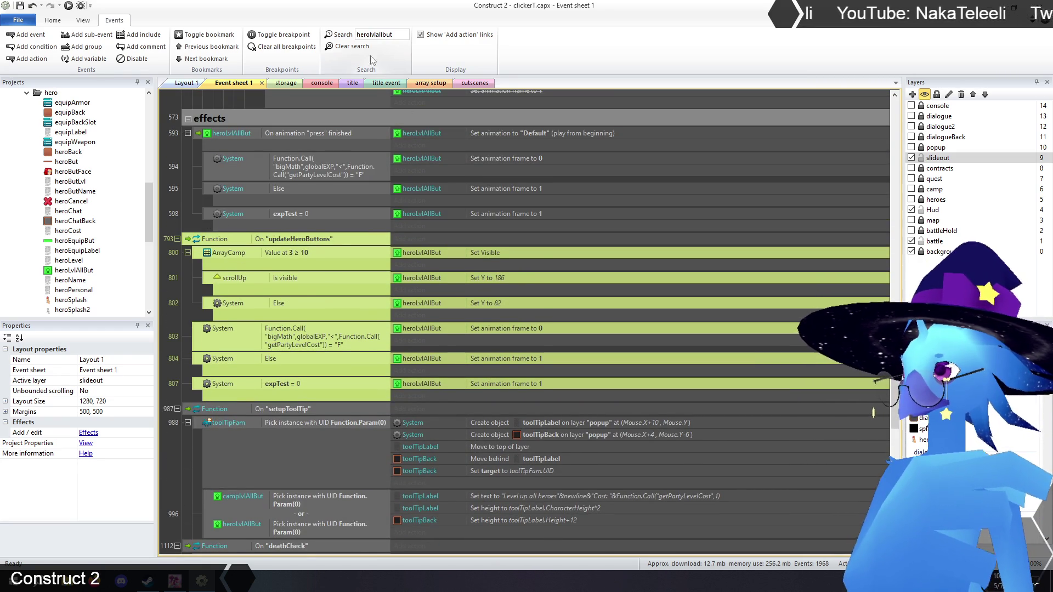
{"action": "left_click", "coordinate": [352, 46]}
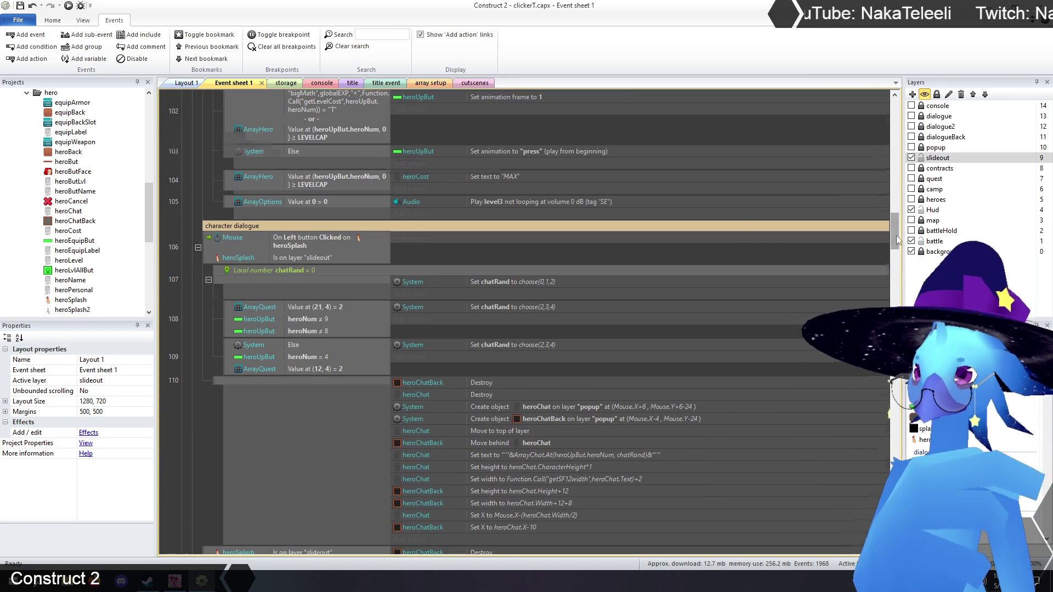
Collapse the Hero tab group, expand the effects group and updateHeroButtons, and select event 803
{"action": "left_click_drag", "start_coordinate": [896, 241], "coordinate": [896, 104]}
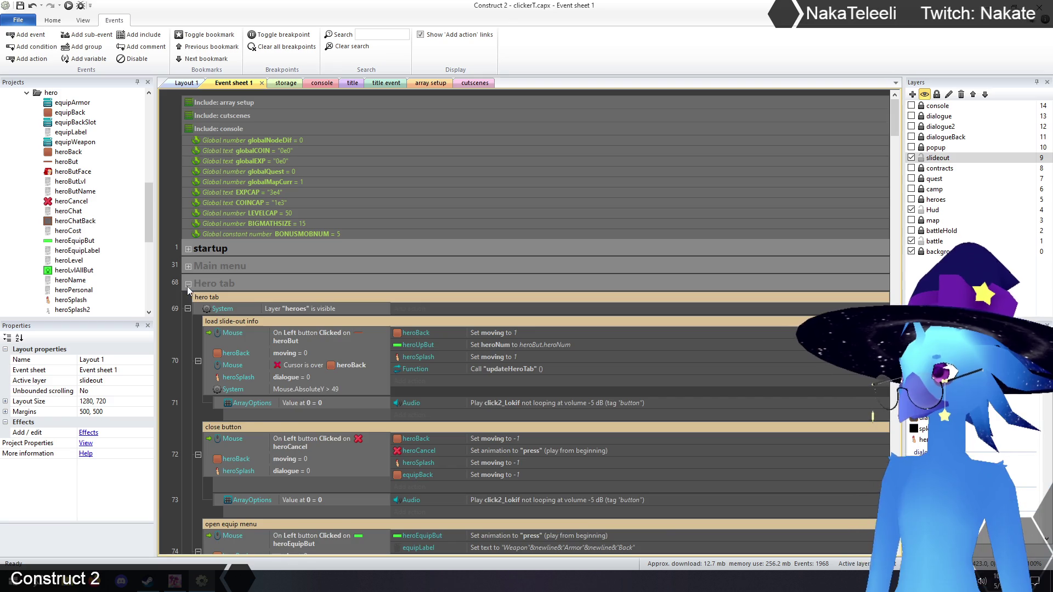
{"action": "left_click", "coordinate": [188, 284]}
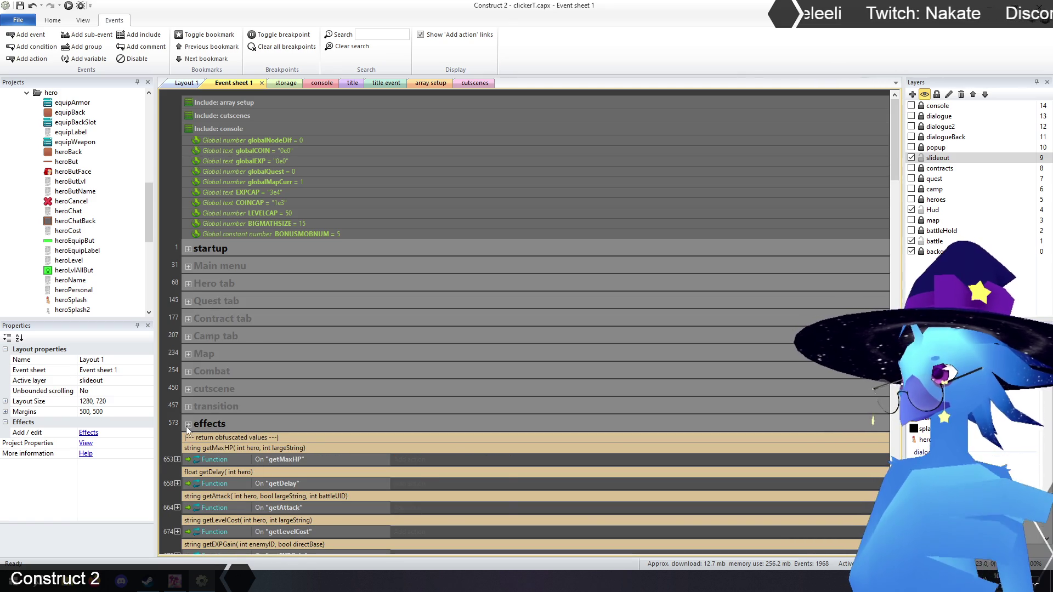
{"action": "left_click", "coordinate": [188, 424]}
{"action": "mouse_move", "coordinate": [895, 126]}
{"action": "left_mouse_down"}
{"action": "mouse_move", "coordinate": [883, 430]}
{"action": "mouse_move", "coordinate": [878, 419]}
{"action": "left_mouse_up"}
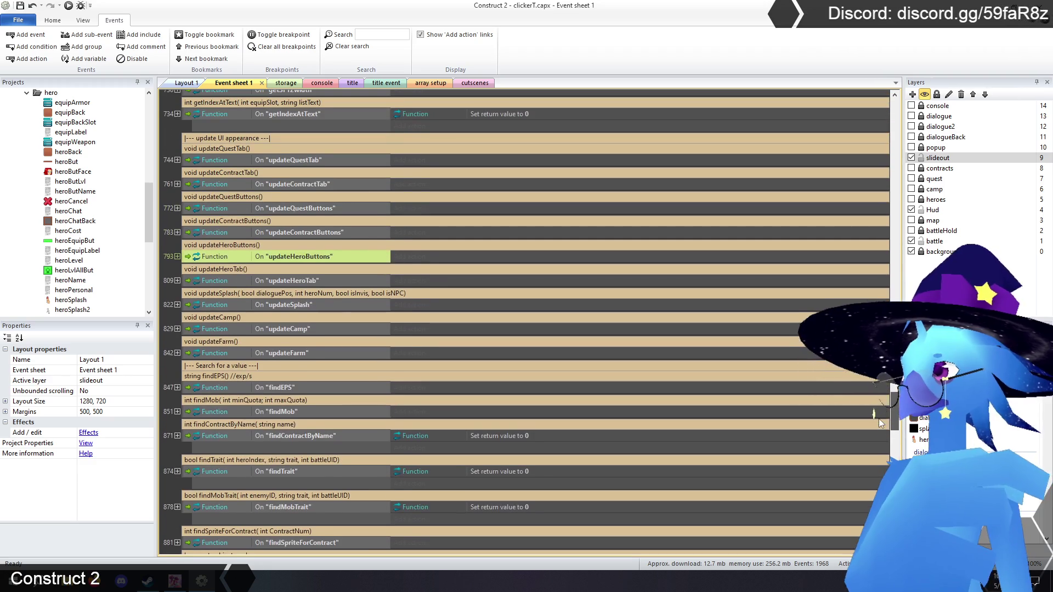
{"action": "left_click", "coordinate": [177, 256]}
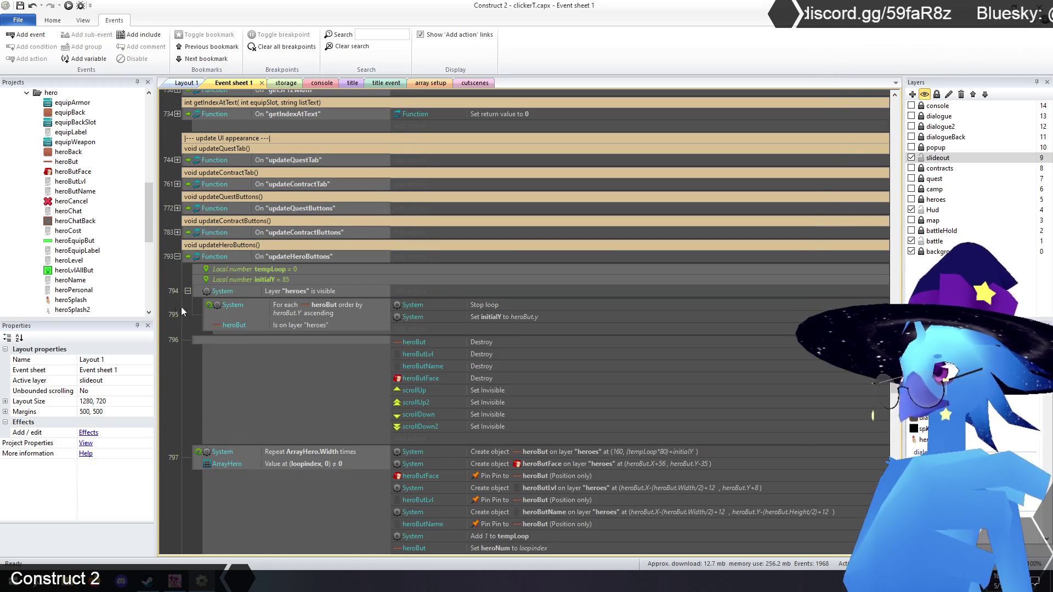
{"action": "scroll", "coordinate": [176, 332], "scroll_direction": "down", "scroll_amount": 5}
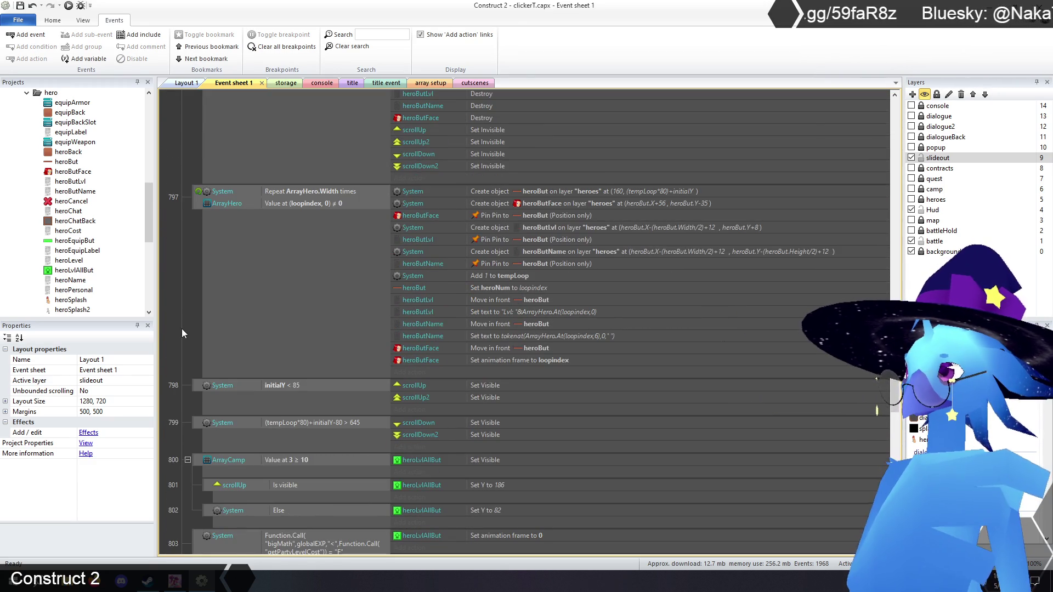
{"action": "scroll", "coordinate": [182, 328], "scroll_direction": "down", "scroll_amount": 2}
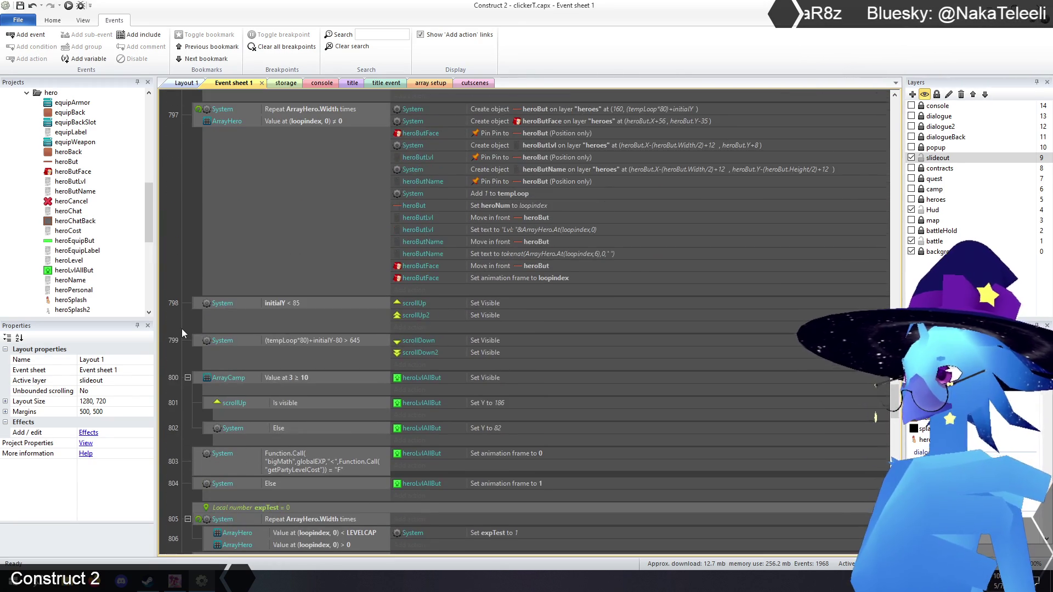
{"action": "scroll", "coordinate": [182, 328], "scroll_direction": "down", "scroll_amount": 3}
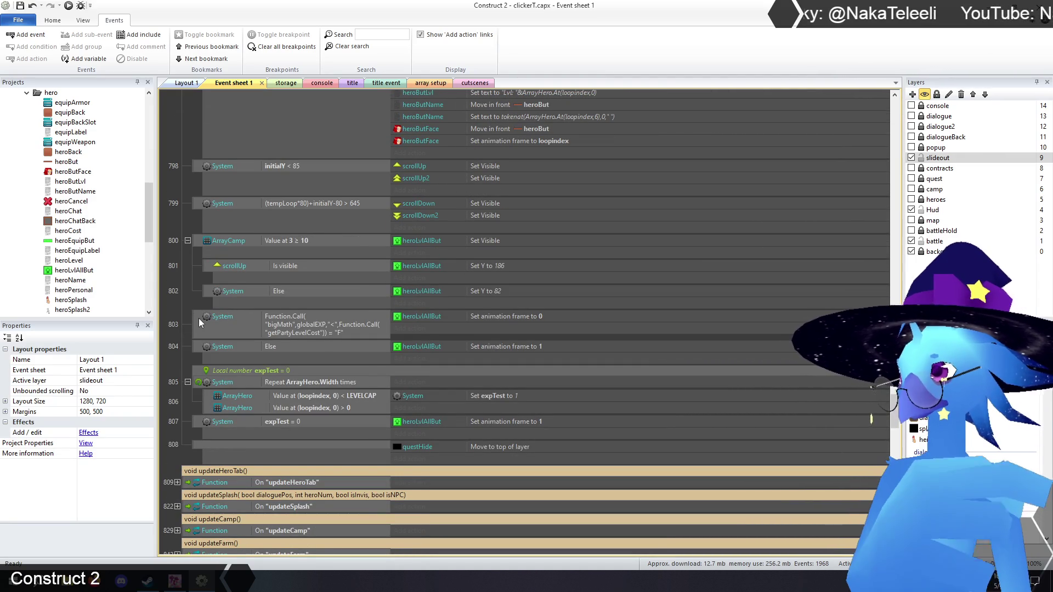
{"action": "left_click", "coordinate": [198, 315]}
Deselect event 803 and switch to the title layout
{"action": "left_click", "coordinate": [184, 307]}
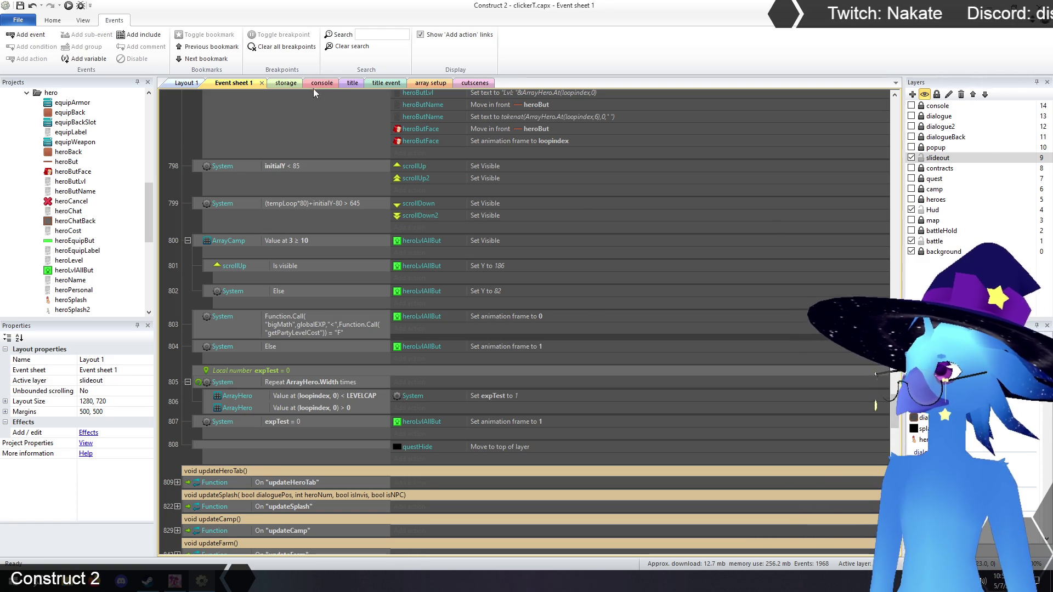
{"action": "left_click", "coordinate": [352, 83]}
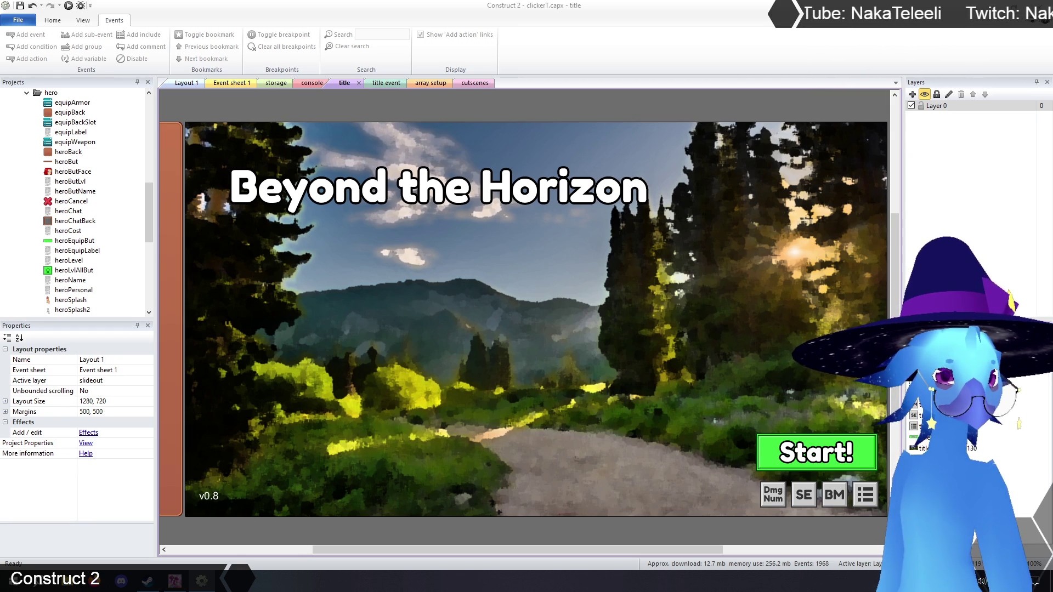
Show heroLvlAllBut's properties from Event sheet 1, glance at the title layout, and come back
{"action": "left_click", "coordinate": [233, 85]}
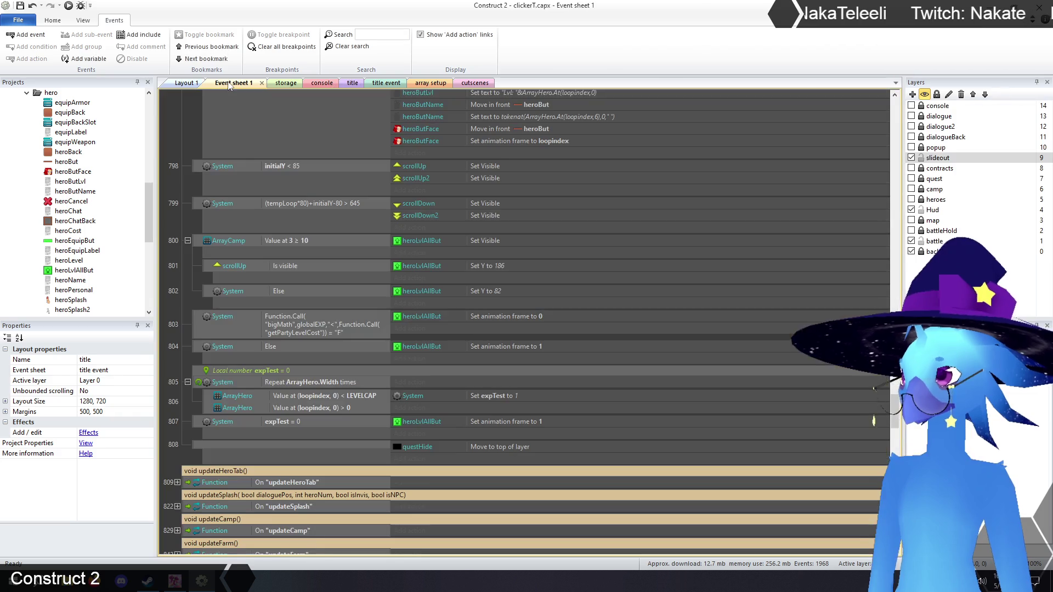
{"action": "left_click", "coordinate": [74, 270]}
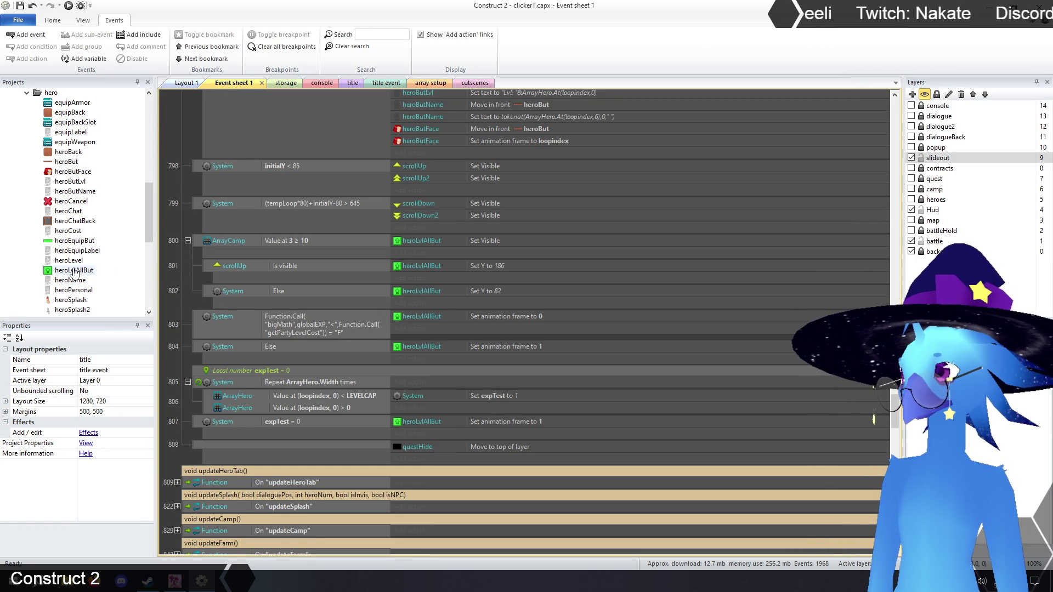
{"action": "left_click_drag", "start_coordinate": [149, 391], "coordinate": [155, 476]}
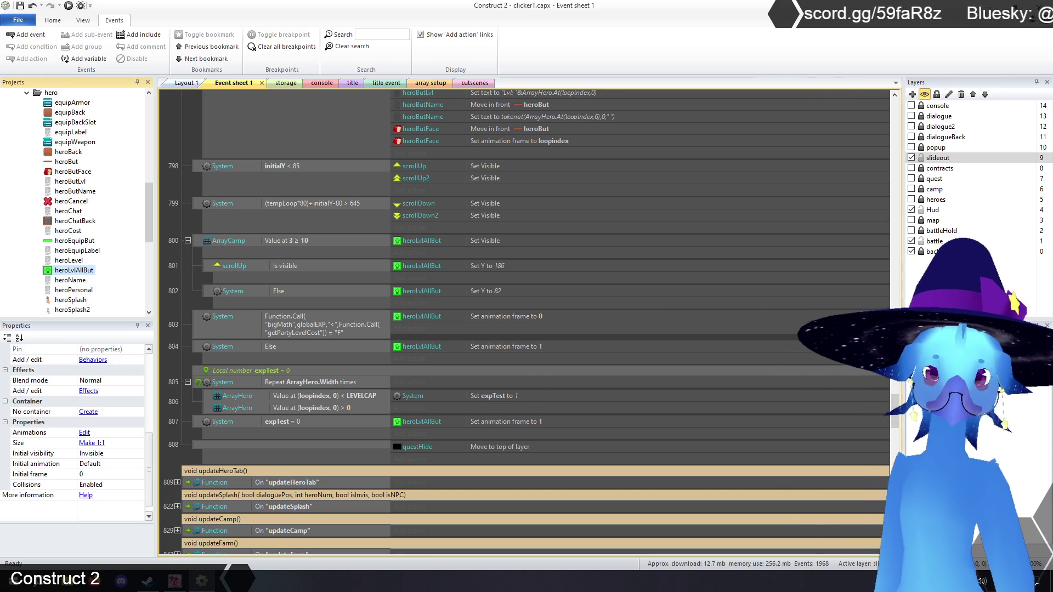
{"action": "left_click", "coordinate": [352, 84]}
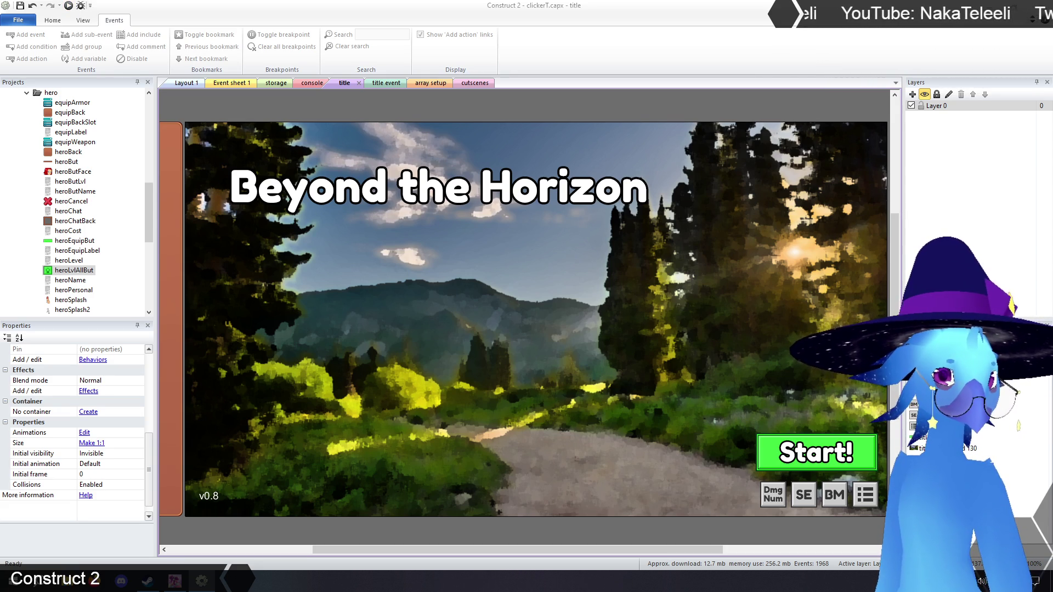
{"action": "left_click", "coordinate": [229, 83]}
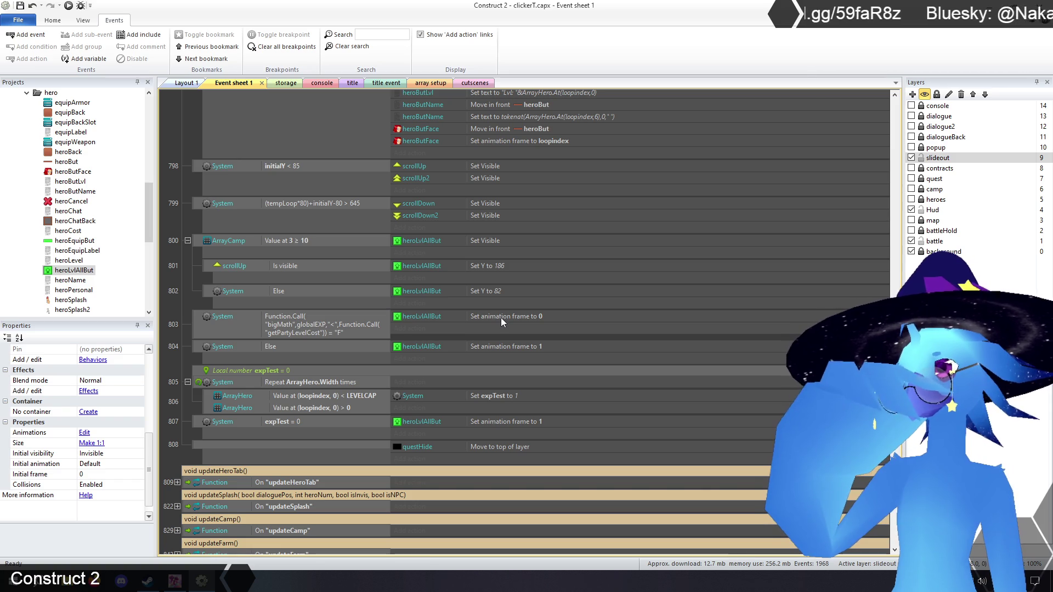
Add a cin action to event 803 appending "updateTab" to textque, then start a heroLvlAllBut search
{"action": "left_click", "coordinate": [417, 329]}
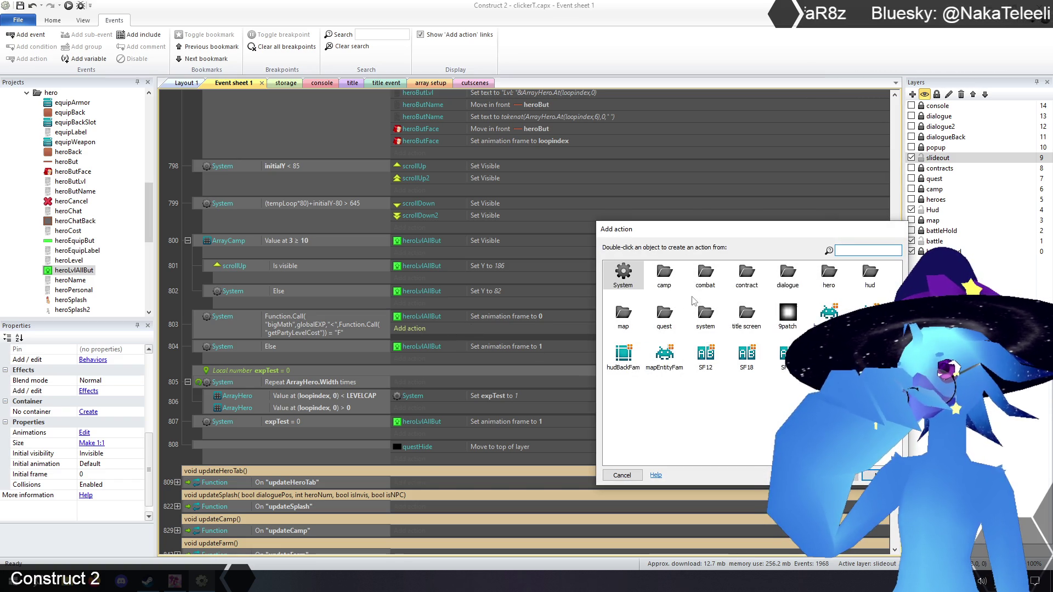
{"action": "double_click", "coordinate": [706, 315]}
{"action": "double_click", "coordinate": [658, 318]}
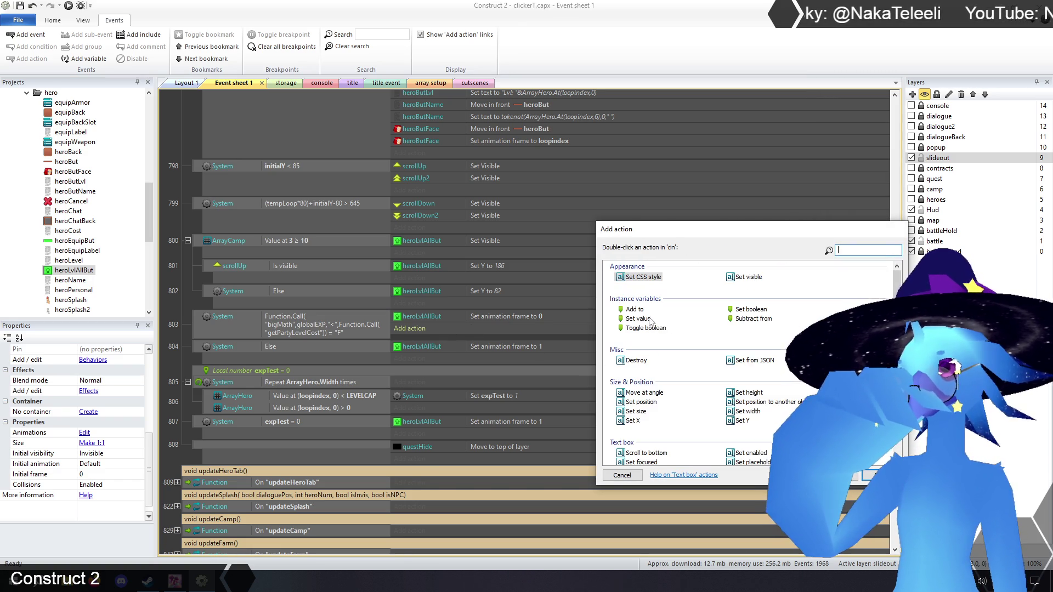
{"action": "double_click", "coordinate": [638, 318]}
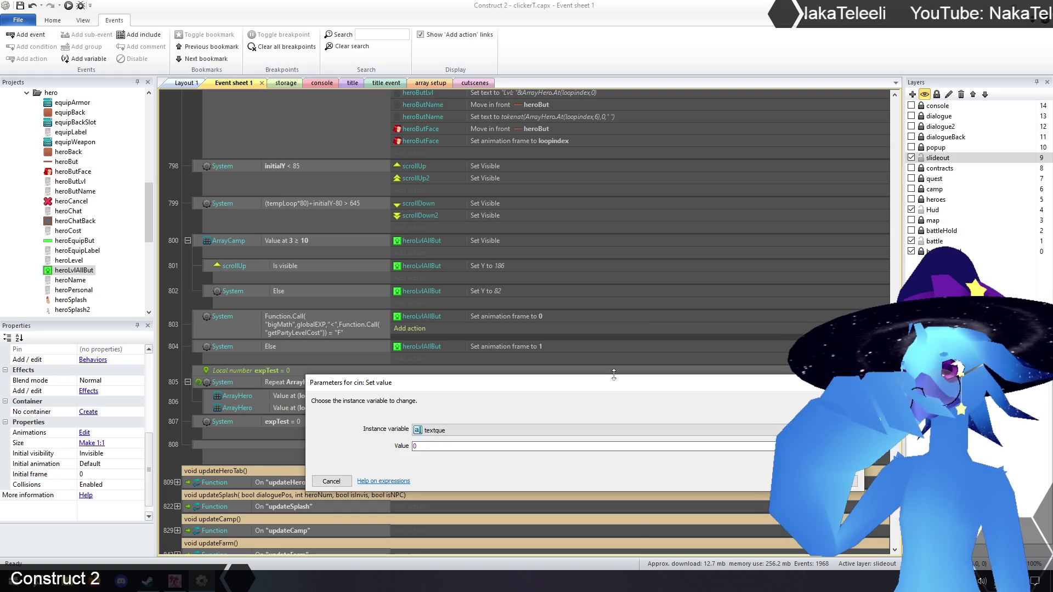
{"action": "type", "text": "Self.te"}
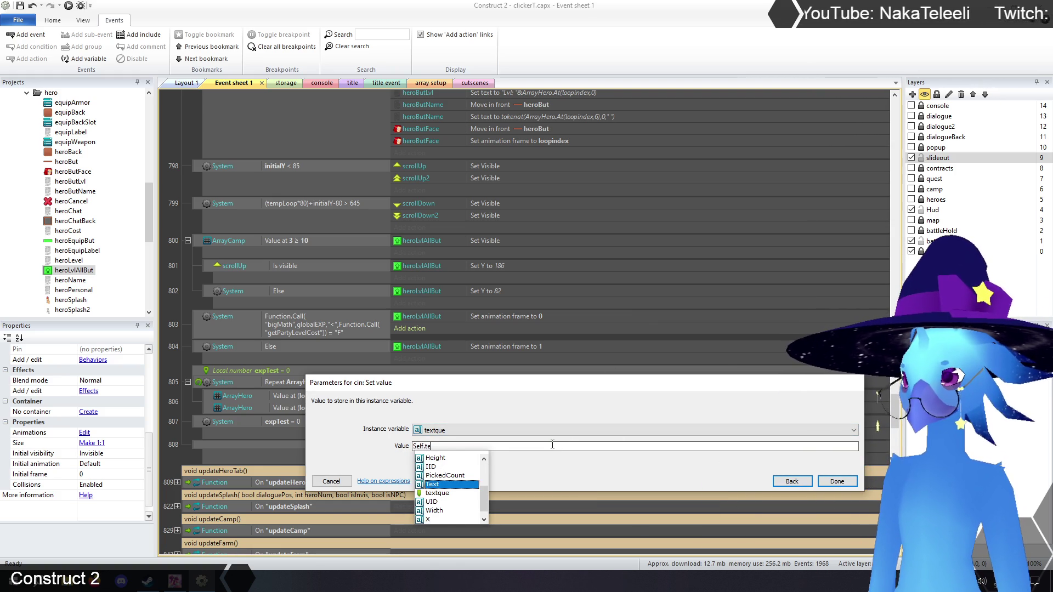
{"action": "key", "text": "Down"}
{"action": "key", "text": "Return"}
{"action": "type", "text": "&\""}
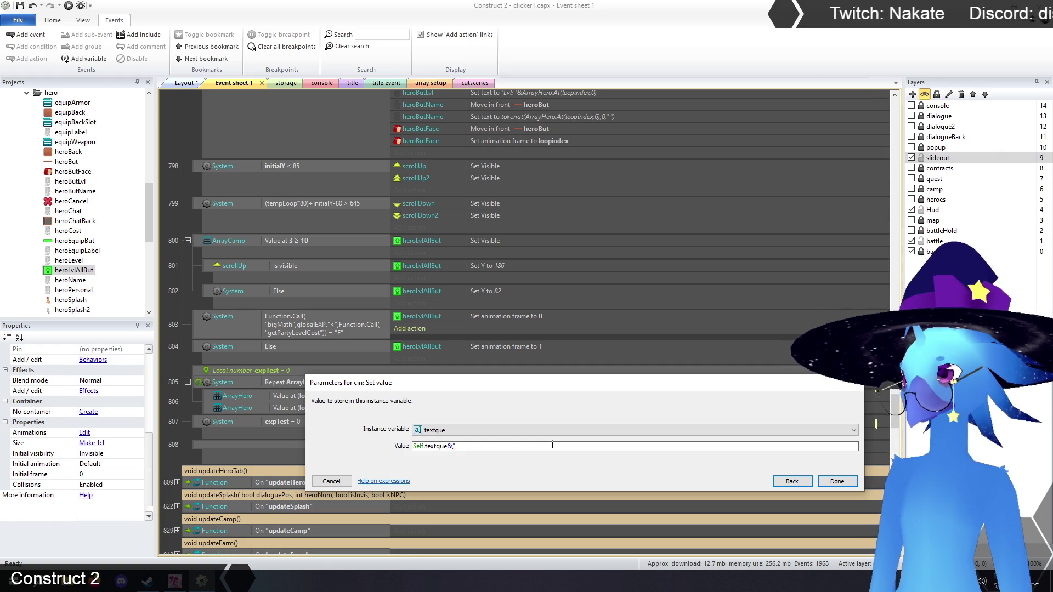
{"action": "type", "text": "u"}
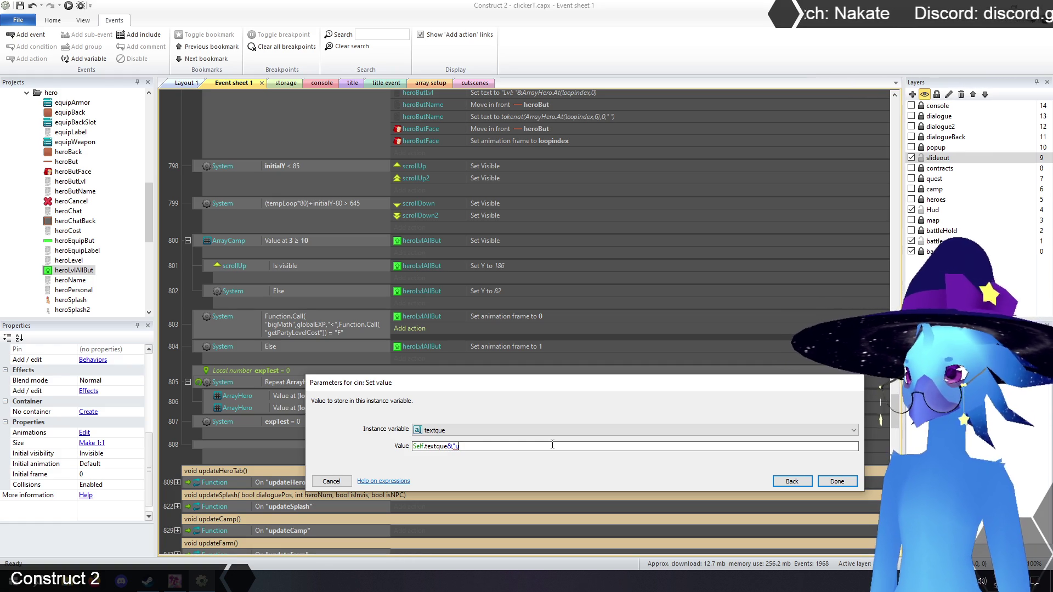
{"action": "type", "text": "pdateTab\""}
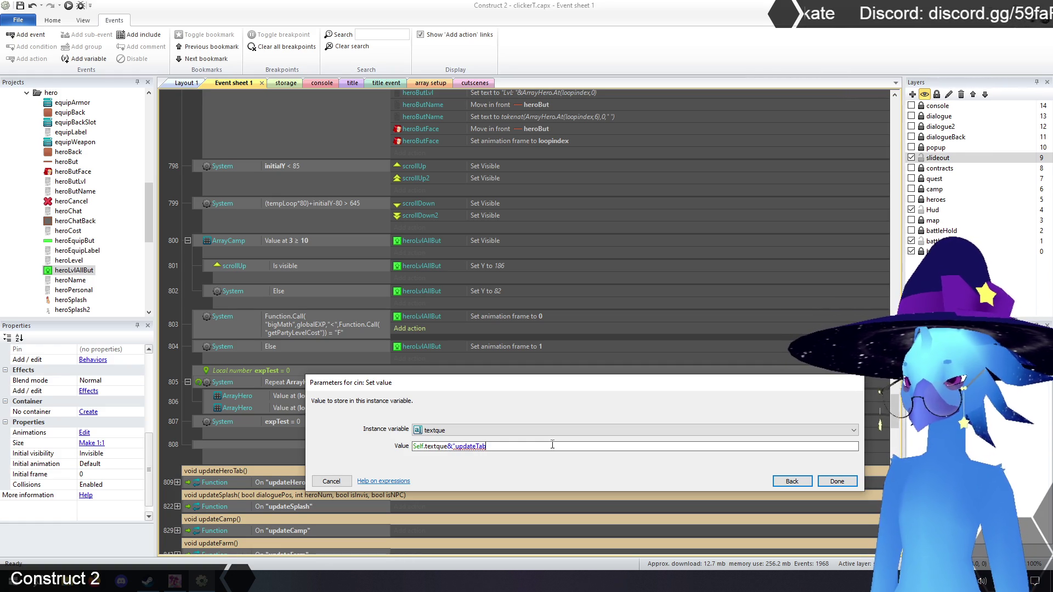
{"action": "left_click", "coordinate": [837, 481]}
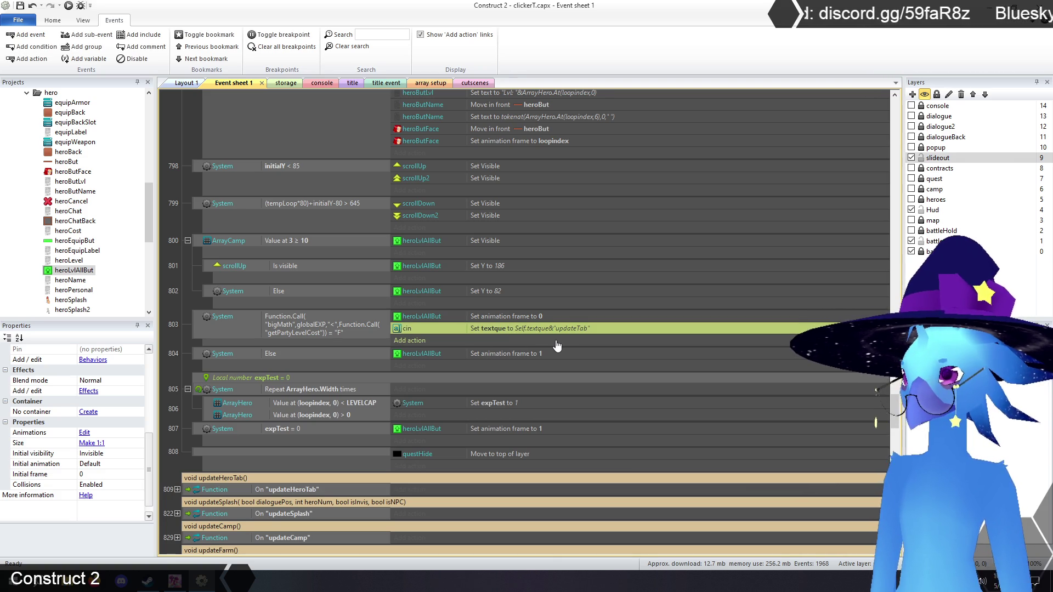
{"action": "left_click", "coordinate": [381, 34]}
{"action": "type", "text": "herolvlallbut"}
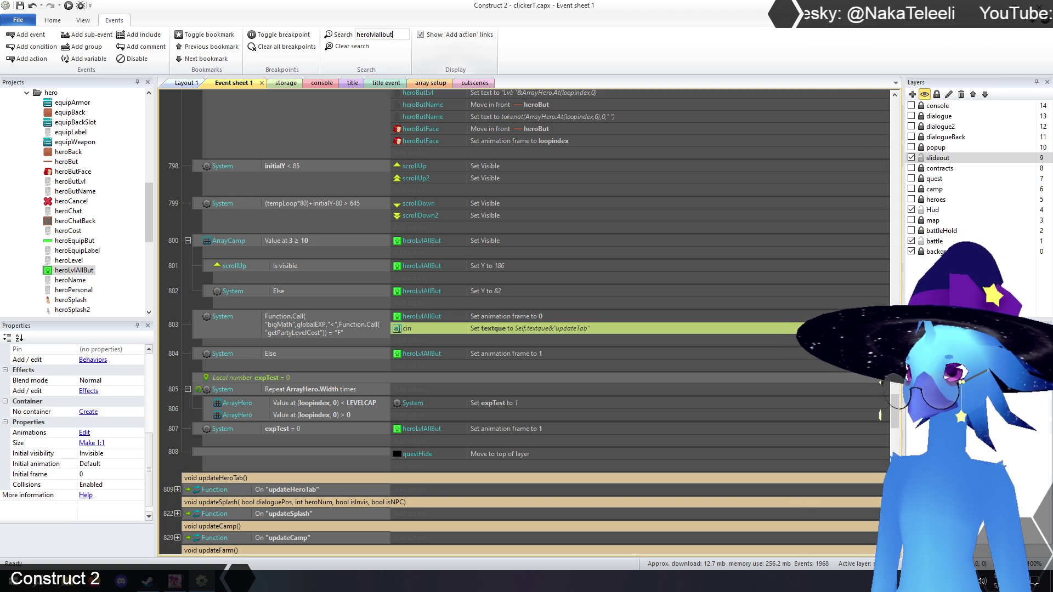
Run the heroLvlAllBut search and paste the textque action into events 117 and 120
{"action": "key", "text": "Return"}
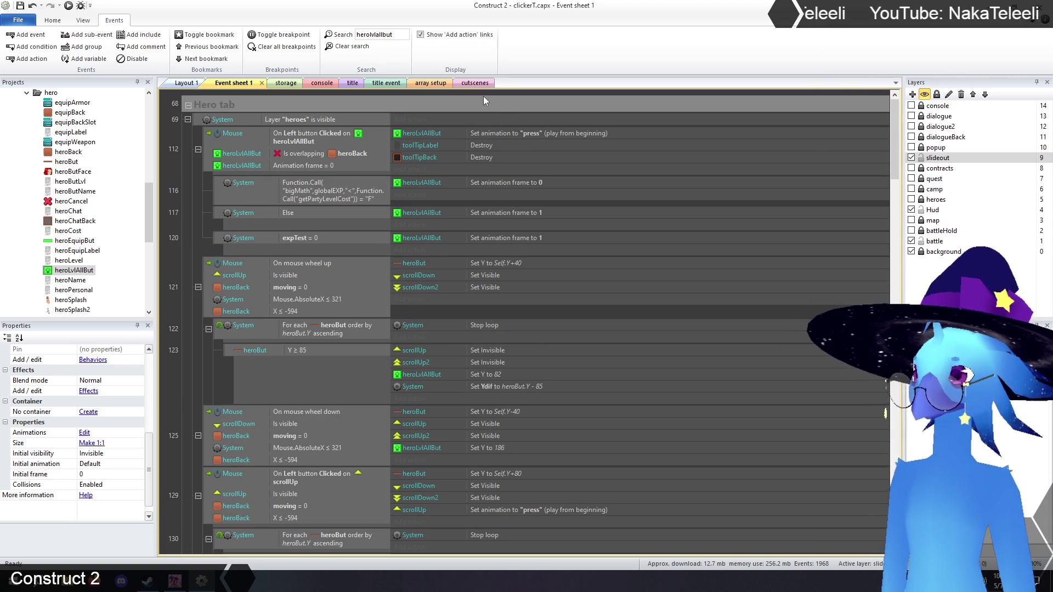
{"action": "left_click", "coordinate": [514, 213]}
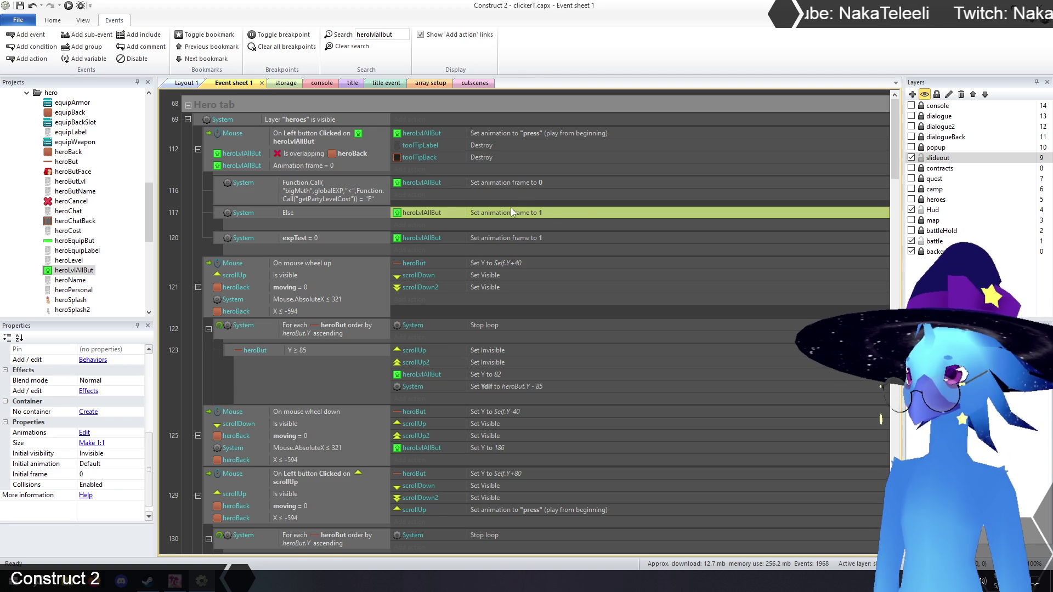
{"action": "key", "text": "ctrl+v"}
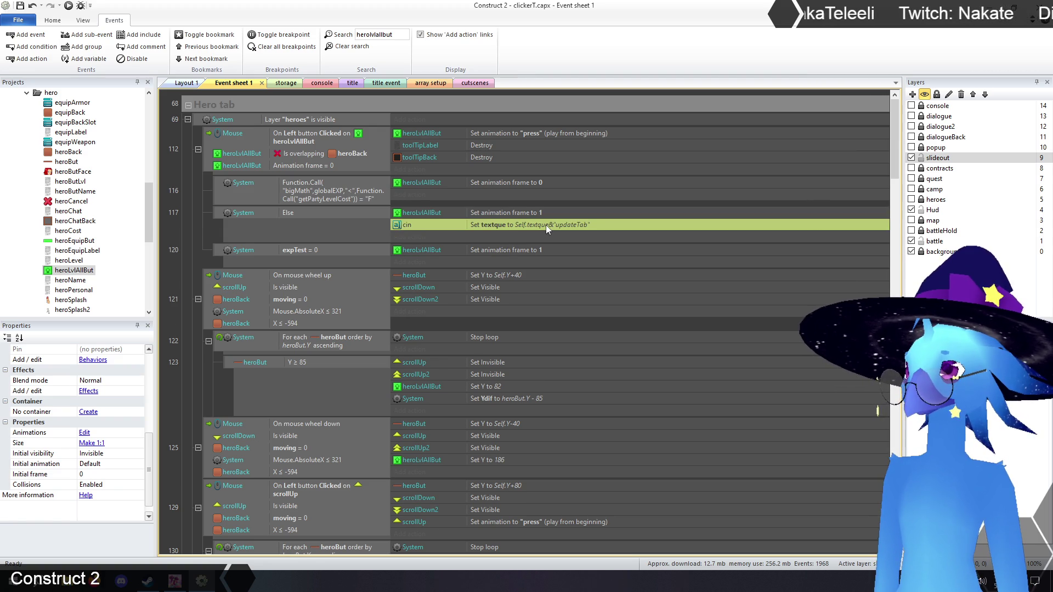
{"action": "left_click", "coordinate": [518, 249]}
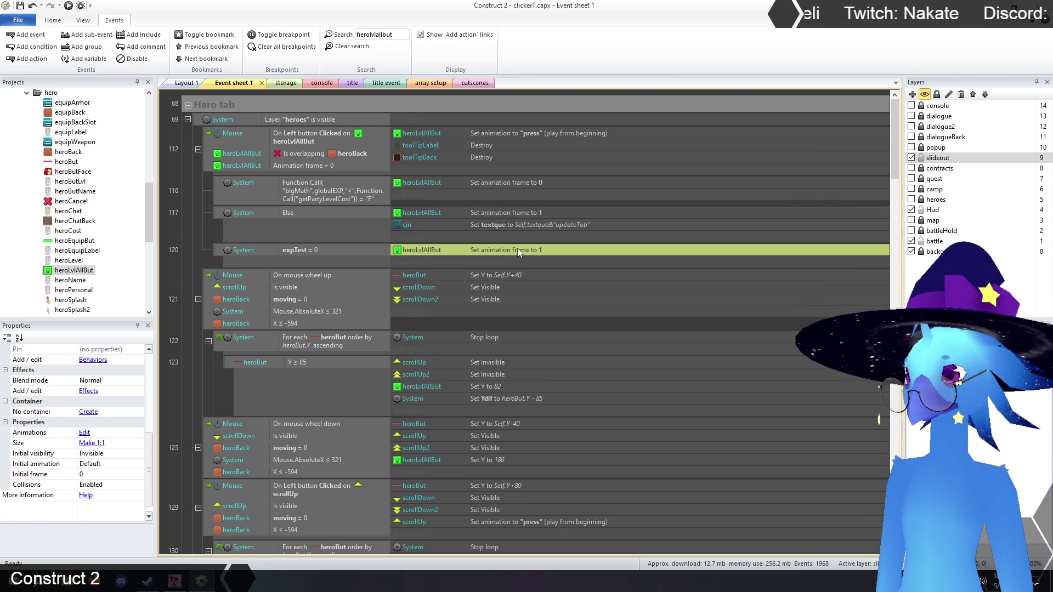
{"action": "key", "text": "ctrl+v"}
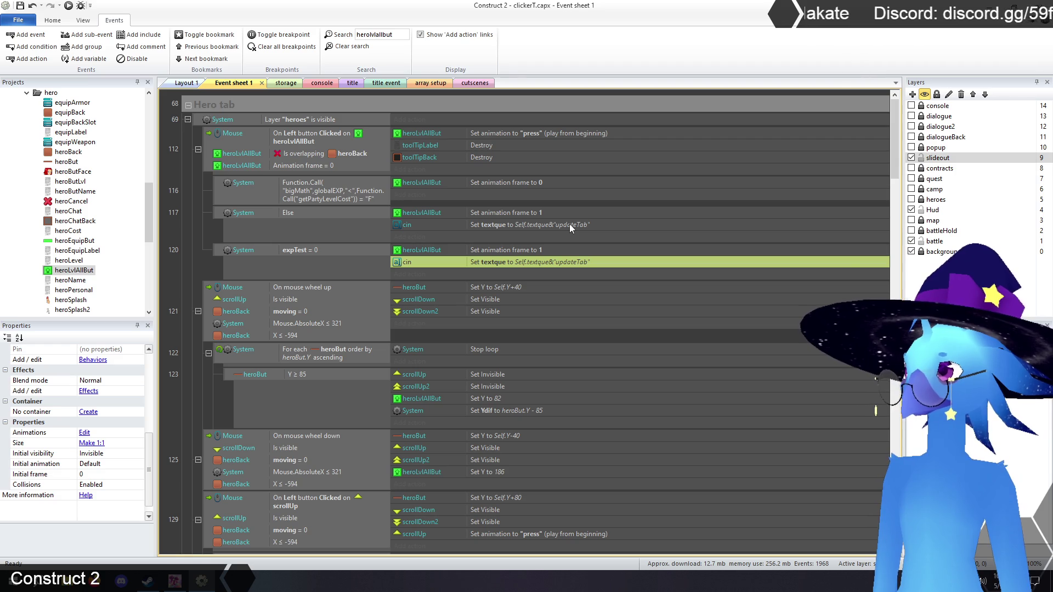
Change the pasted values to "clickBut" in event 117 and "clickButExp" in event 120
{"action": "double_click", "coordinate": [569, 224]}
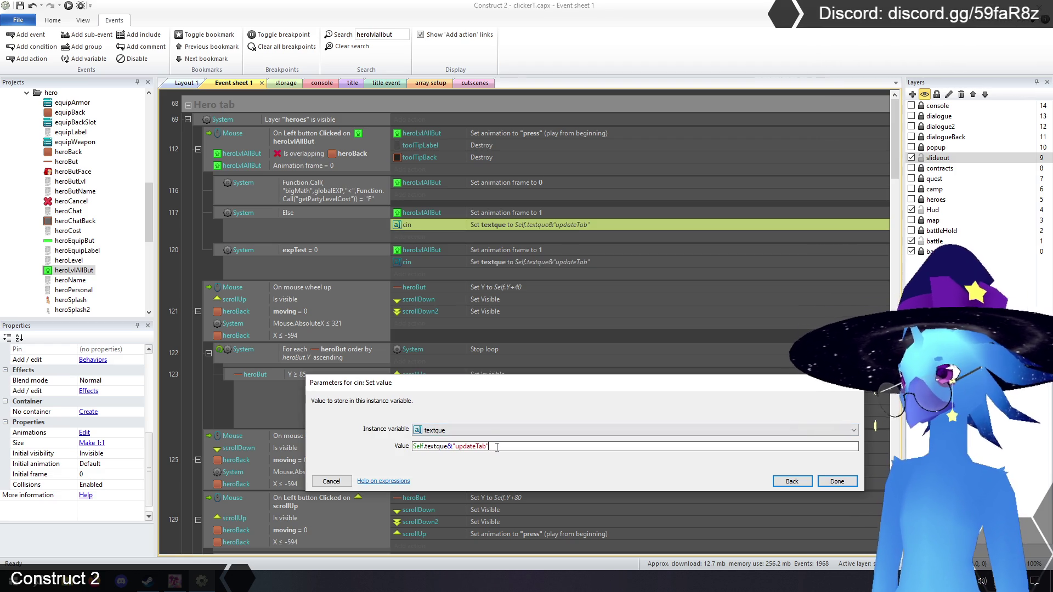
{"action": "left_click_drag", "start_coordinate": [455, 445], "coordinate": [487, 446]}
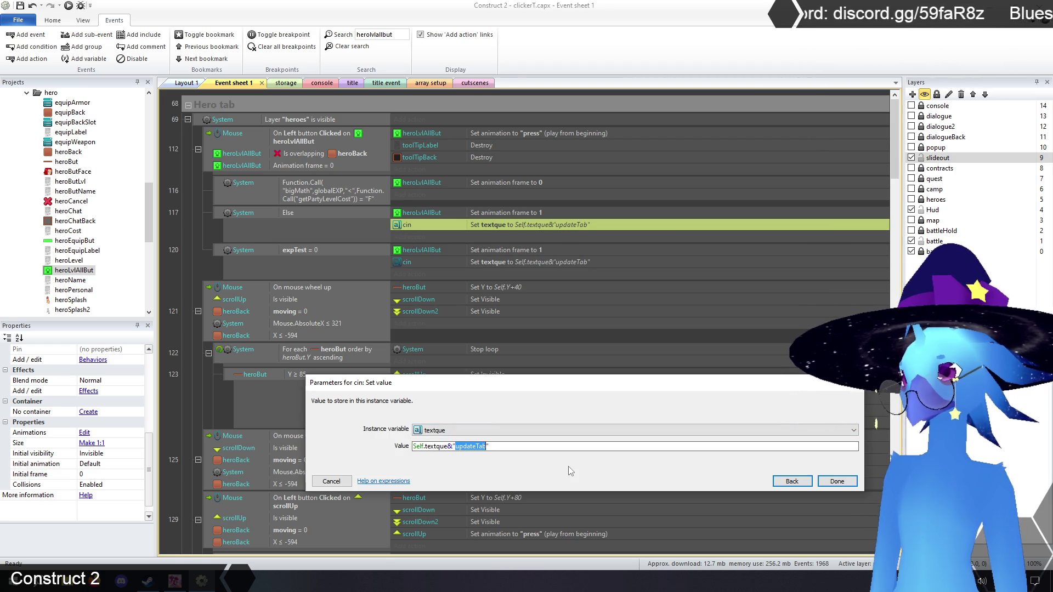
{"action": "type", "text": "clickBu"}
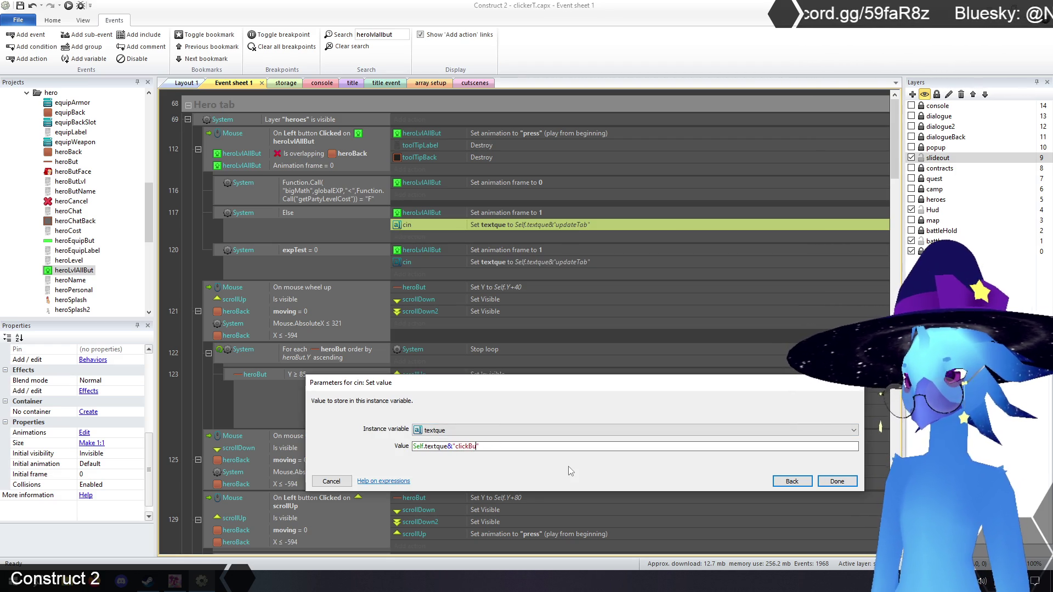
{"action": "key", "text": "Return"}
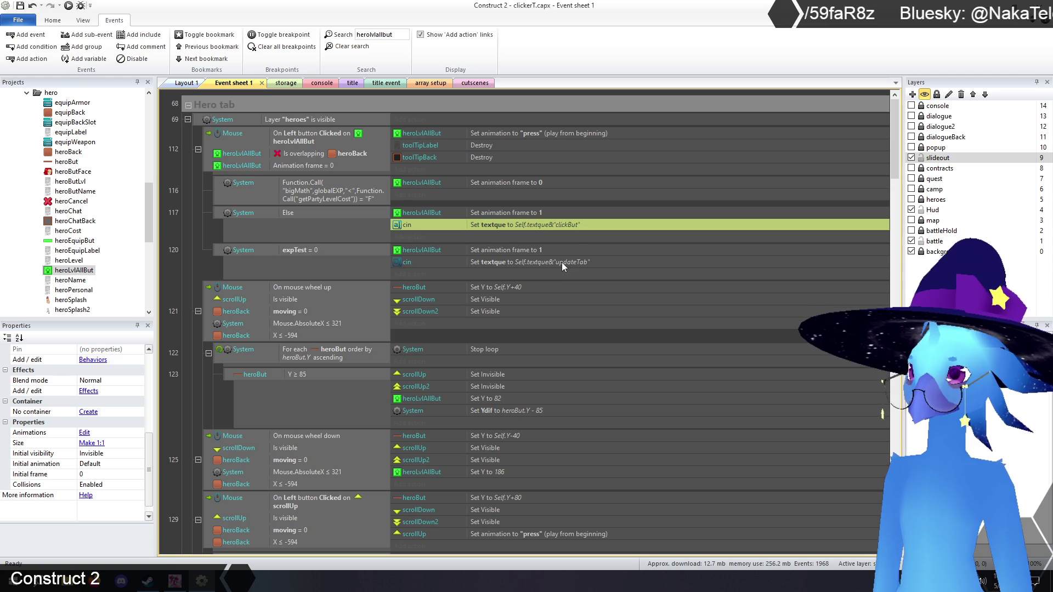
{"action": "double_click", "coordinate": [561, 262]}
{"action": "left_click", "coordinate": [453, 445]}
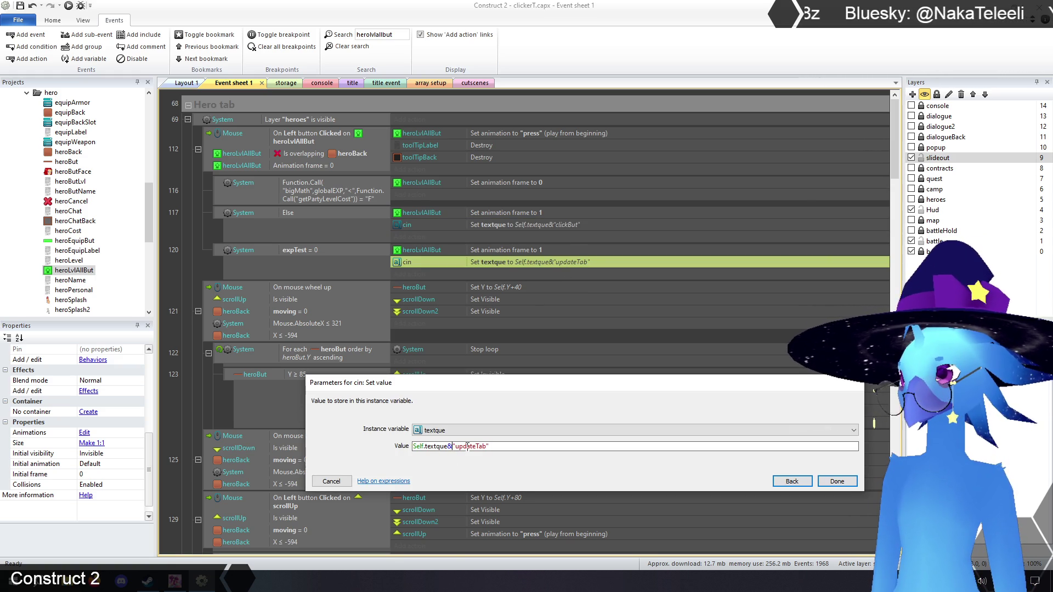
{"action": "left_click_drag", "start_coordinate": [486, 446], "coordinate": [455, 446]}
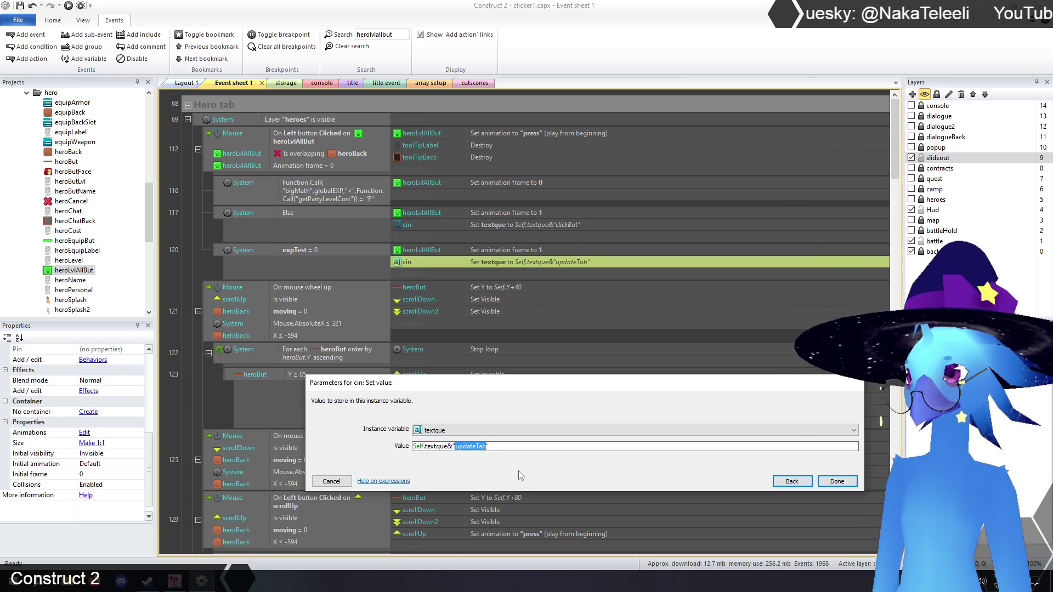
{"action": "type", "text": "clickBut"}
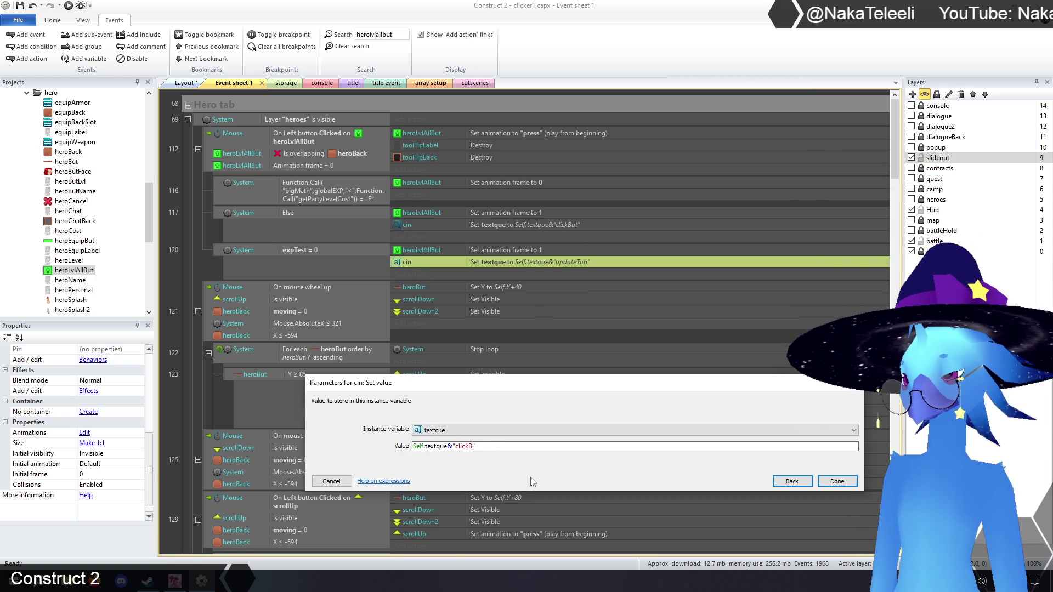
{"action": "type", "text": "Exp"}
{"action": "key", "text": "Return"}
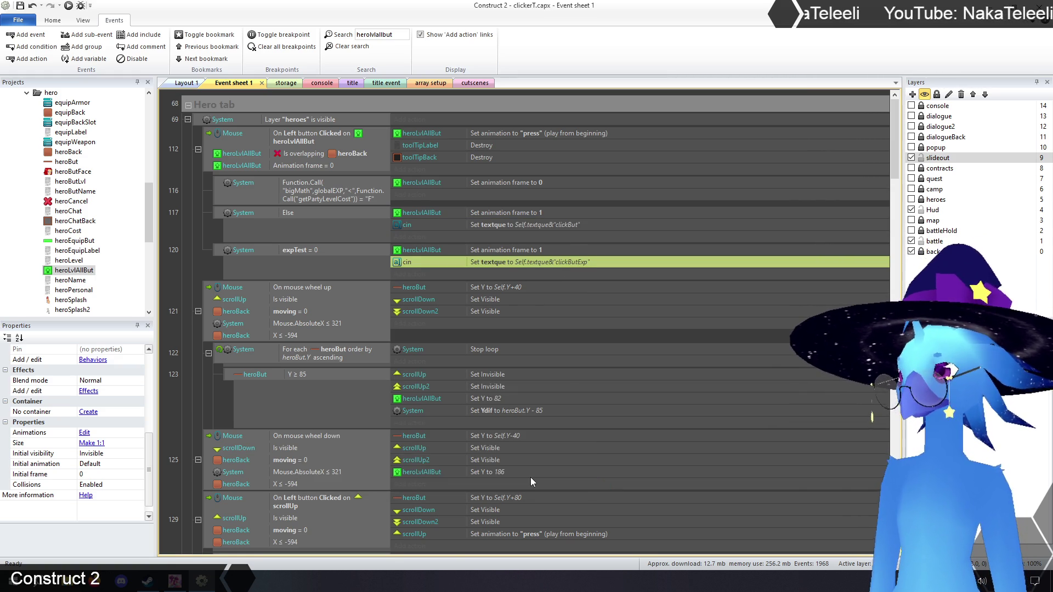
Paste the textque action into effects event 595 and set its value to "effect"
{"action": "scroll", "coordinate": [603, 280], "scroll_direction": "down", "scroll_amount": 5}
{"action": "scroll", "coordinate": [610, 277], "scroll_direction": "down", "scroll_amount": 10}
{"action": "scroll", "coordinate": [609, 286], "scroll_direction": "down", "scroll_amount": 5}
{"action": "scroll", "coordinate": [525, 192], "scroll_direction": "down", "scroll_amount": 2}
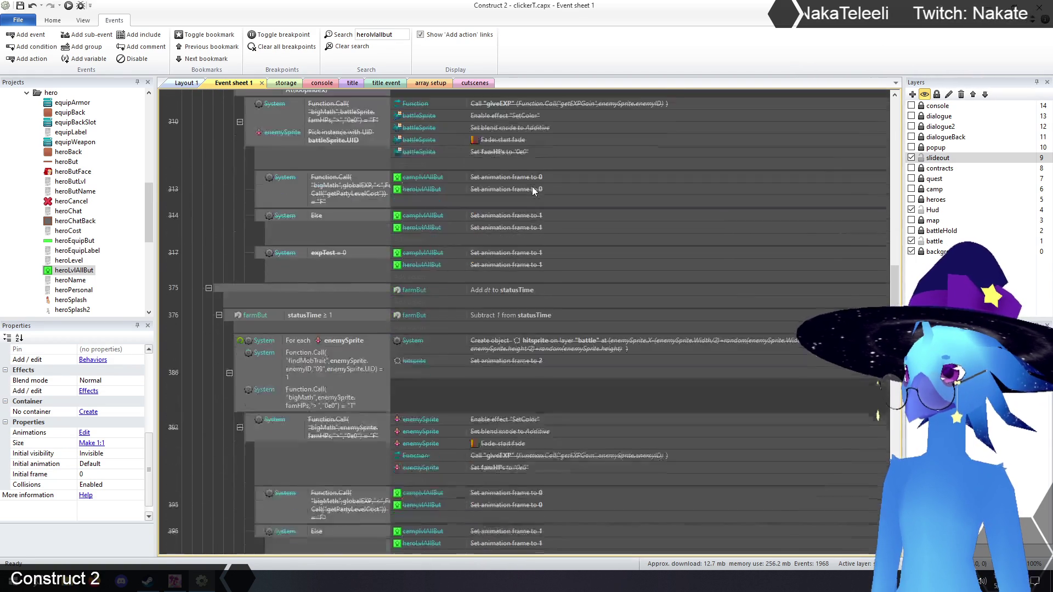
{"action": "scroll", "coordinate": [532, 189], "scroll_direction": "down", "scroll_amount": 8}
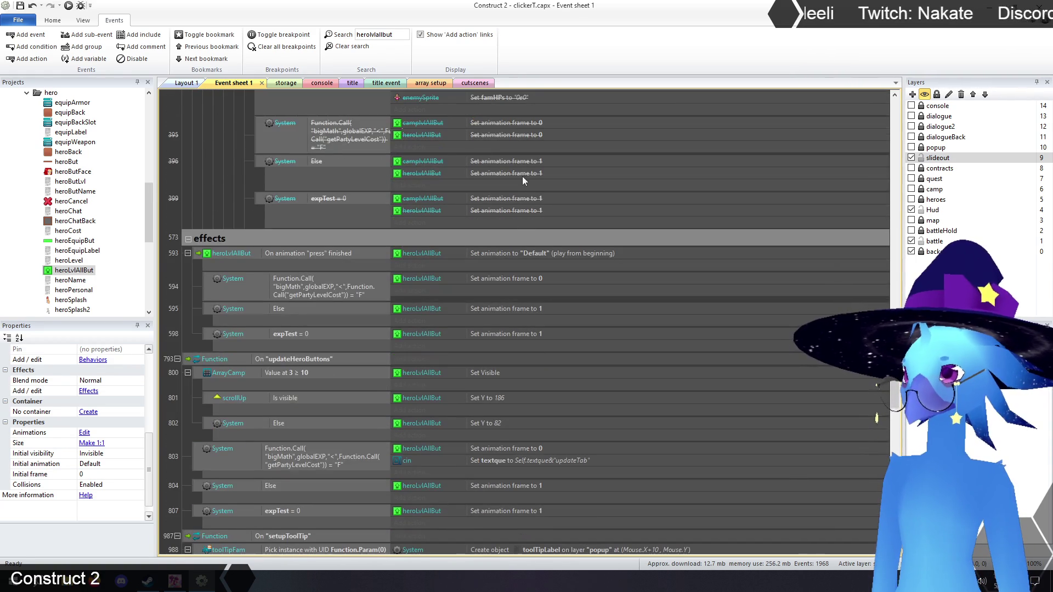
{"action": "left_click", "coordinate": [504, 309]}
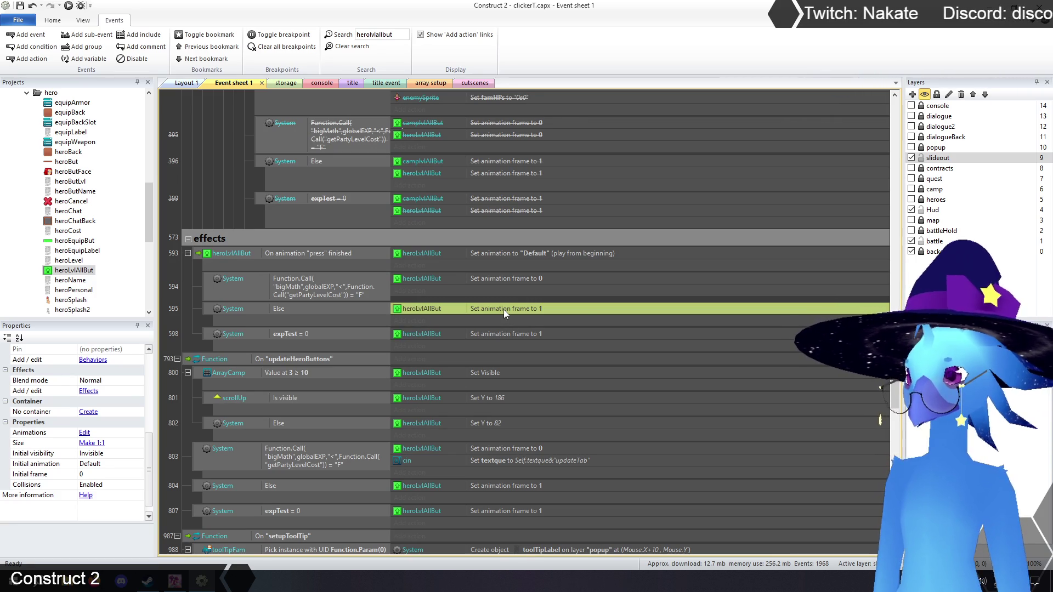
{"action": "key", "text": "ctrl+v"}
{"action": "scroll", "coordinate": [503, 309], "scroll_direction": "down", "scroll_amount": 1}
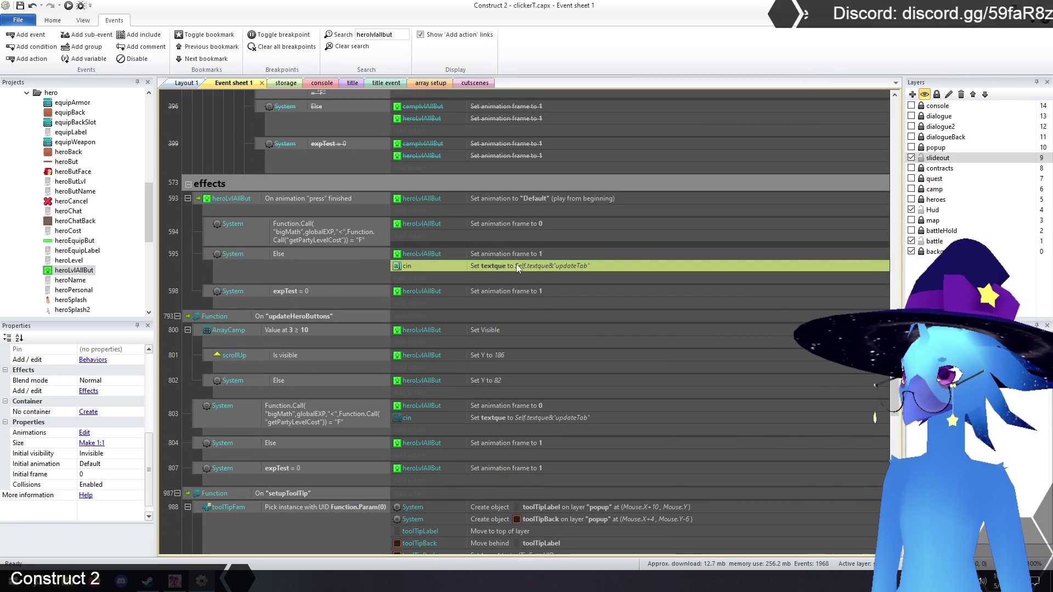
{"action": "double_click", "coordinate": [529, 266]}
{"action": "left_click", "coordinate": [486, 447]}
{"action": "left_click_drag", "start_coordinate": [486, 447], "coordinate": [455, 447]}
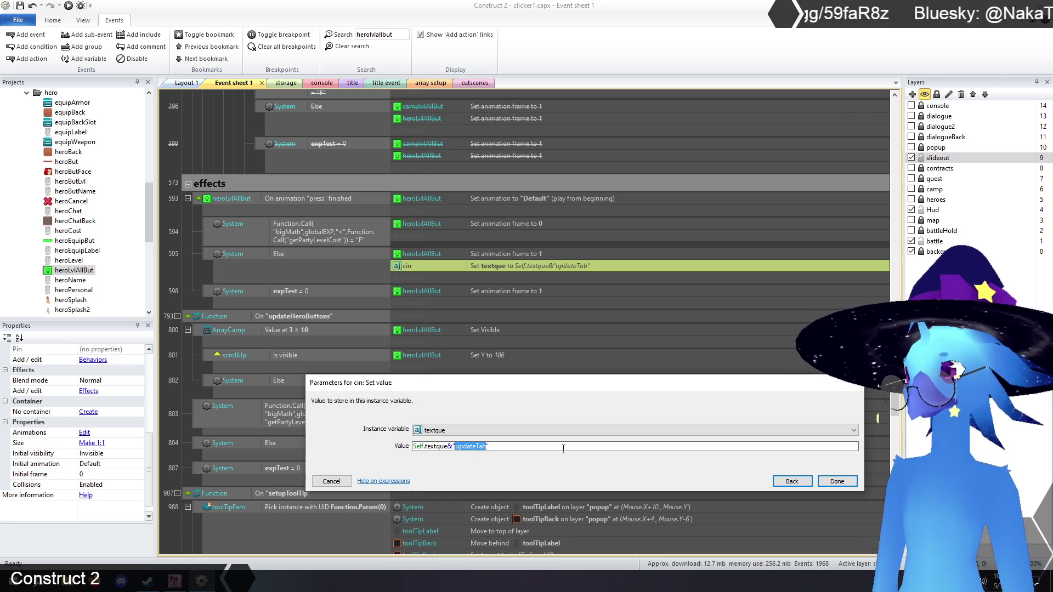
{"action": "type", "text": "effec"}
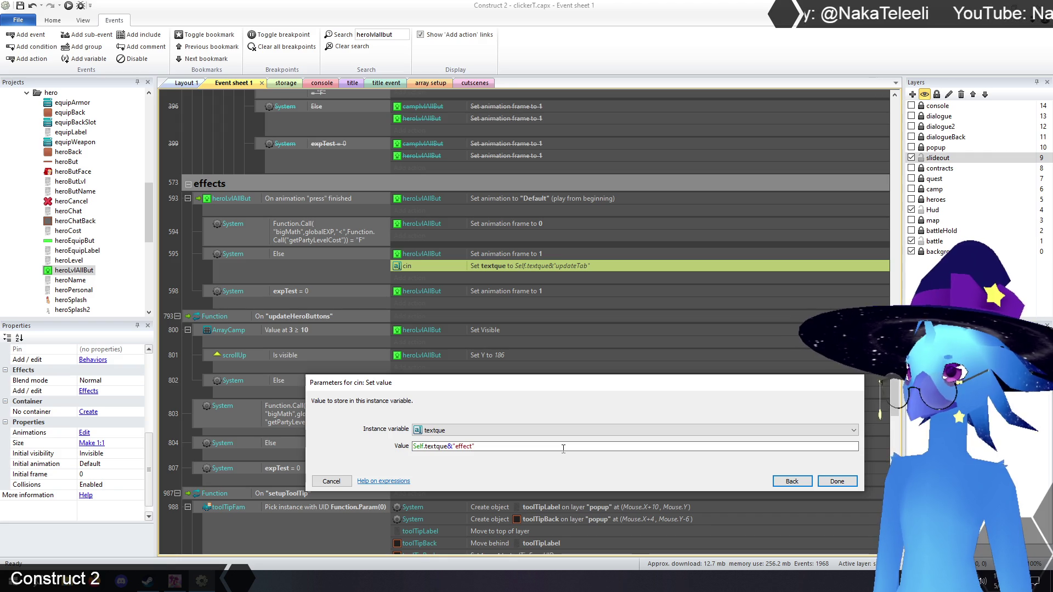
{"action": "key", "text": "Return"}
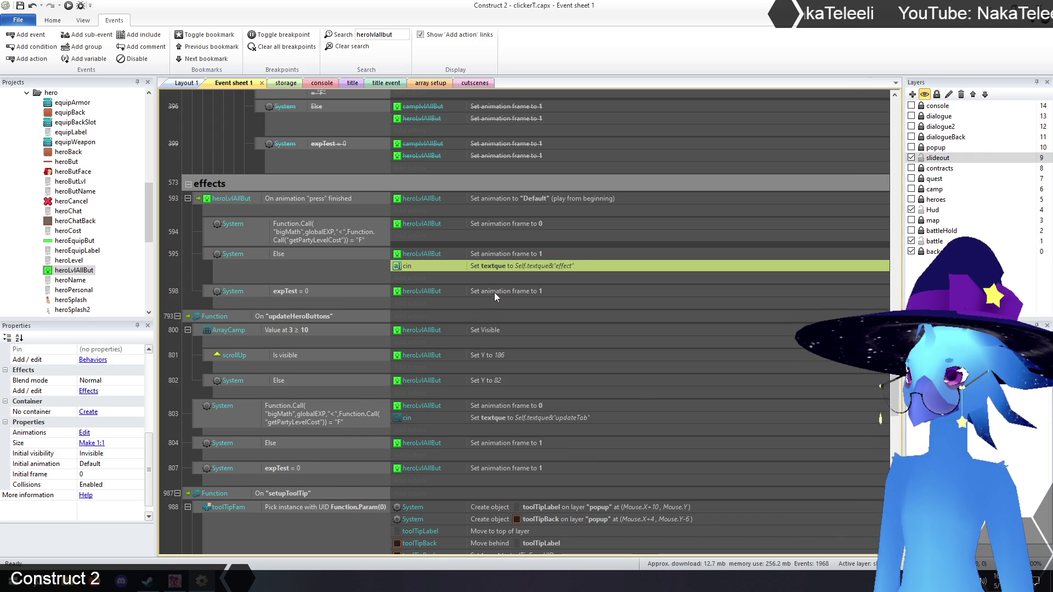
Paste the textque action into event 598 and set its value to "effectExp"
{"action": "left_click", "coordinate": [494, 292]}
{"action": "key", "text": "ctrl+v"}
{"action": "double_click", "coordinate": [522, 302]}
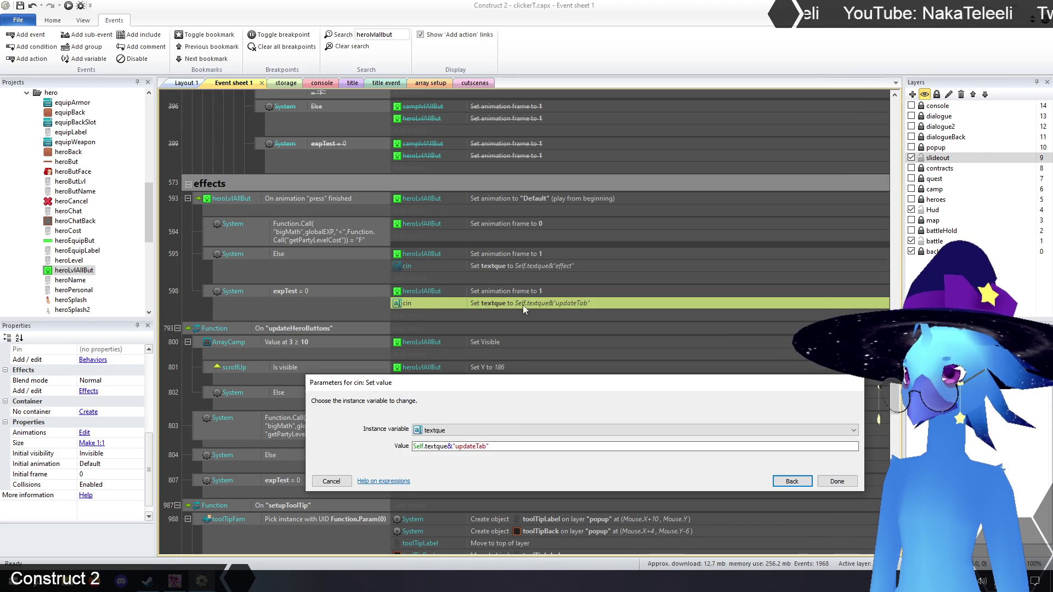
{"action": "left_click_drag", "start_coordinate": [455, 445], "coordinate": [487, 446]}
{"action": "type", "text": "effectE"}
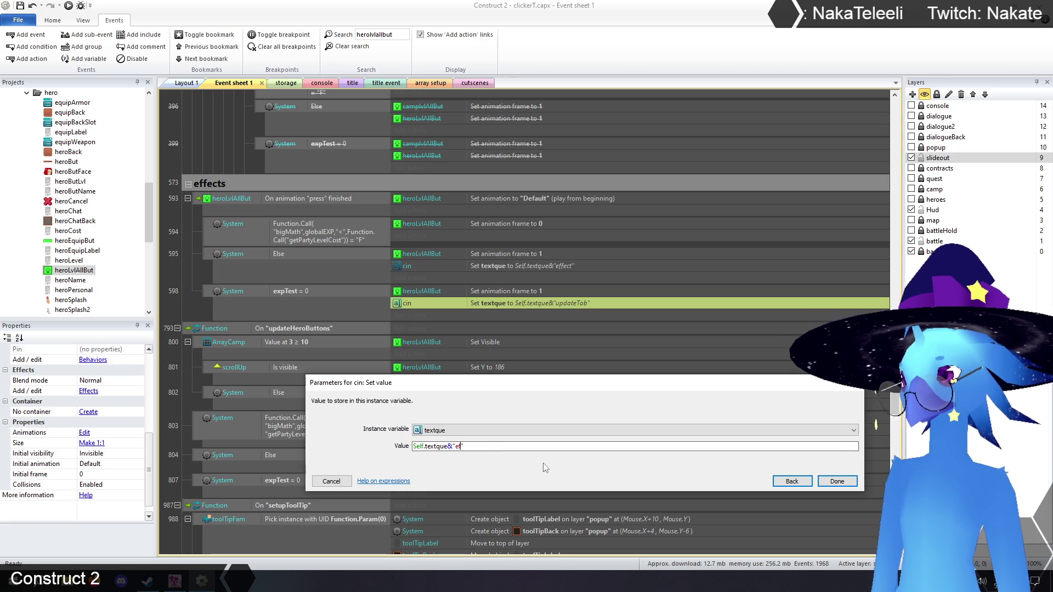
{"action": "type", "text": "xp"}
{"action": "key", "text": "Return"}
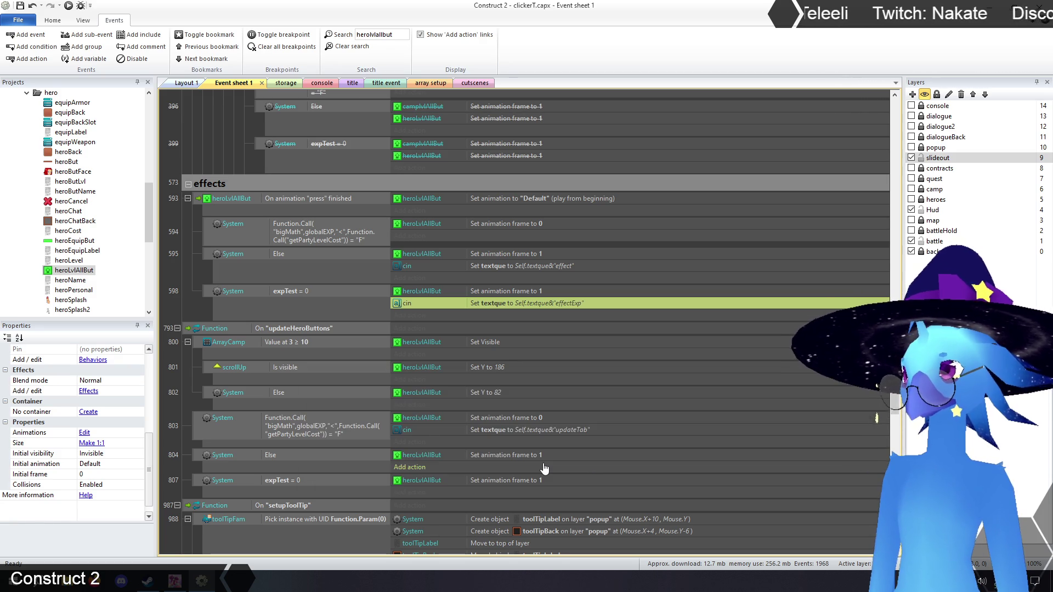
{"action": "scroll", "coordinate": [655, 334], "scroll_direction": "down", "scroll_amount": 2}
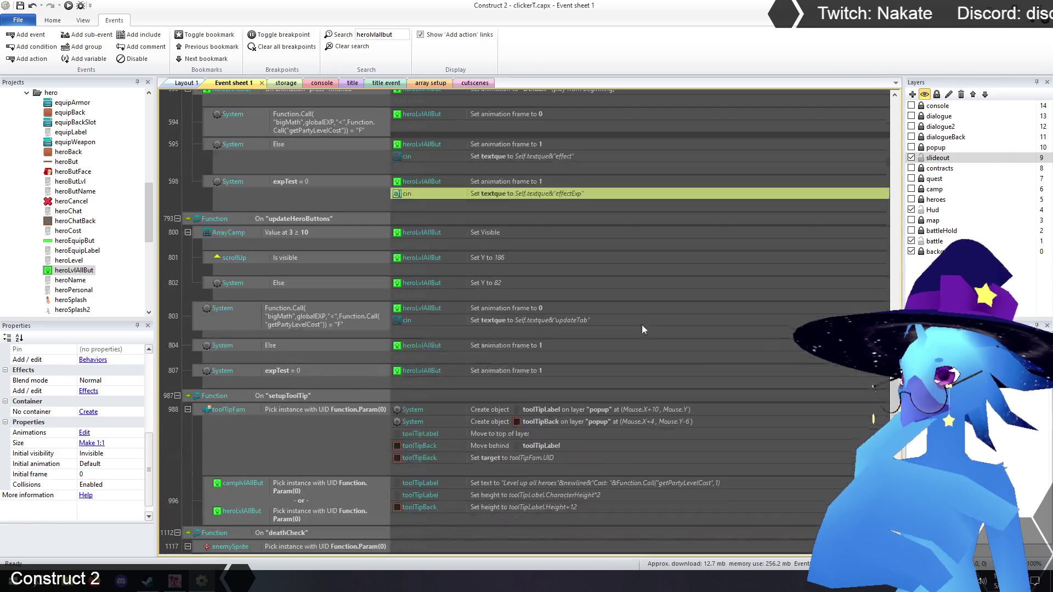
Paste the textque action into event 804 and change its value to "updateBut"
{"action": "left_click", "coordinate": [499, 347]}
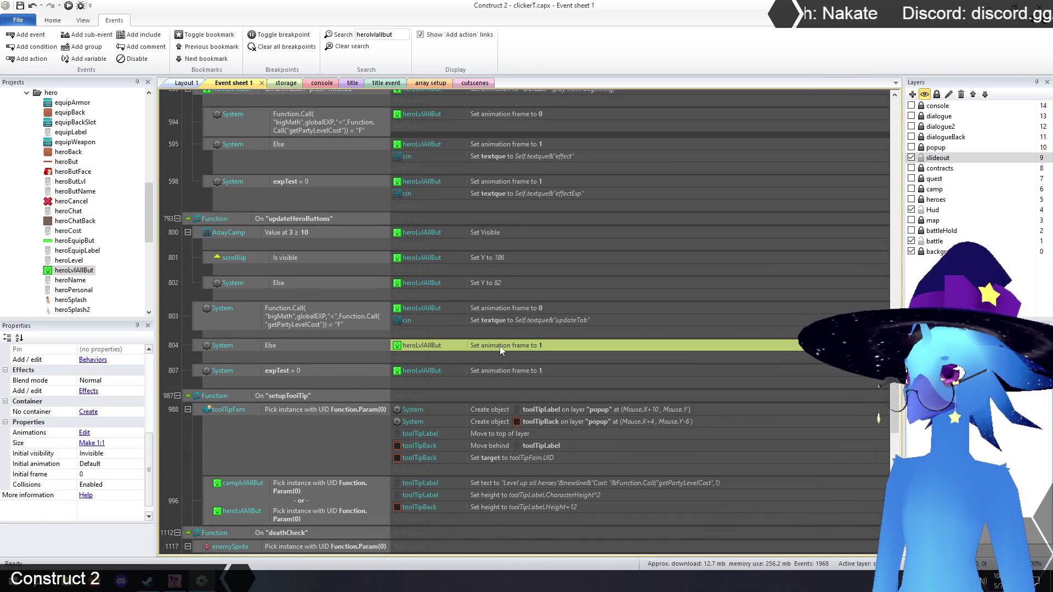
{"action": "key", "text": "ctrl+v"}
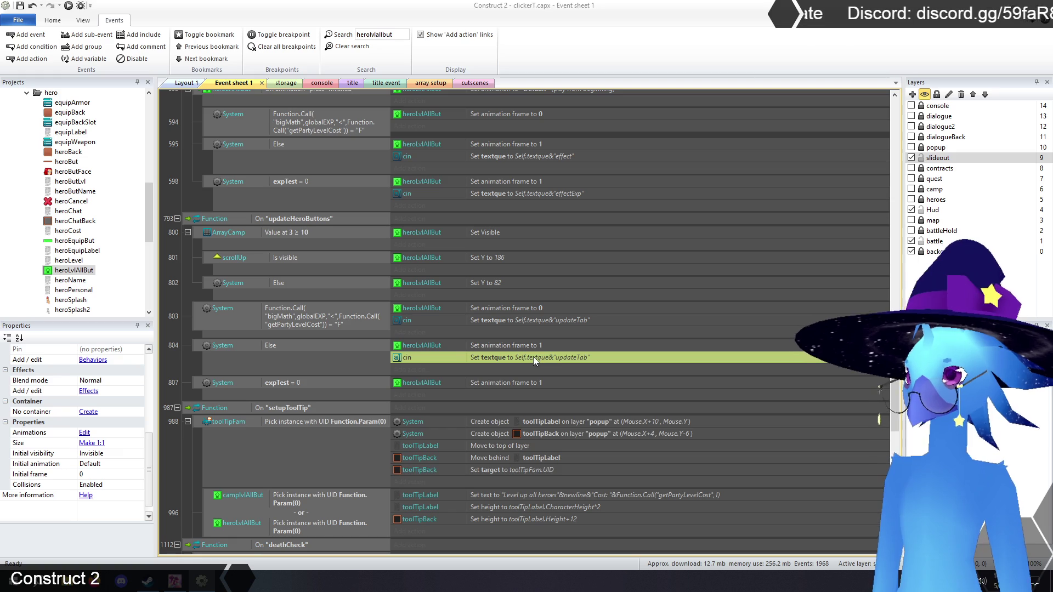
{"action": "double_click", "coordinate": [533, 357]}
{"action": "left_click", "coordinate": [494, 447]}
{"action": "left_click", "coordinate": [486, 446]}
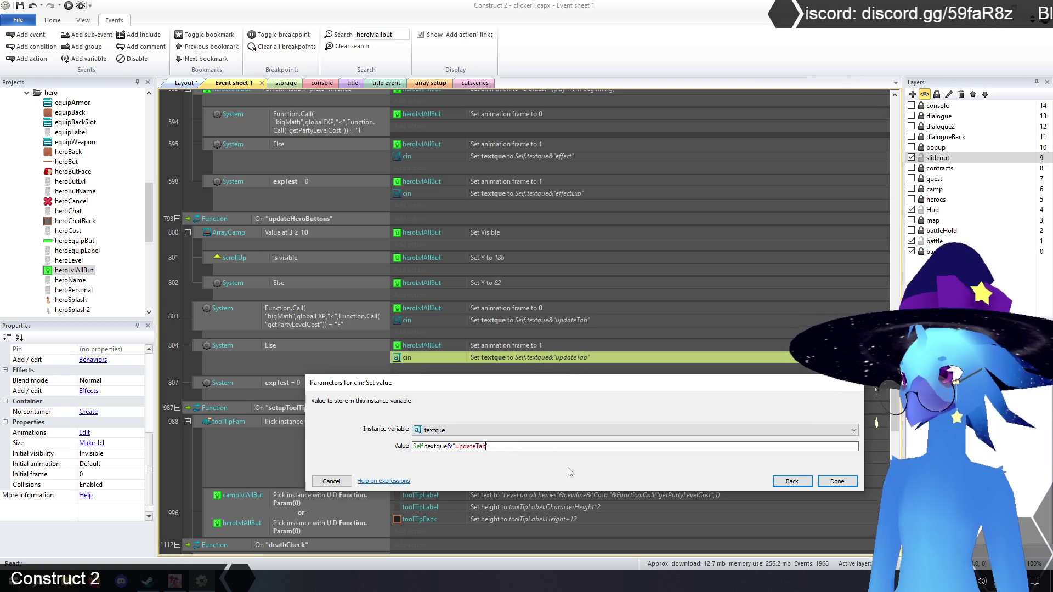
{"action": "key", "text": "BackSpace"}
{"action": "key", "text": "BackSpace"}
{"action": "key", "text": "BackSpace"}
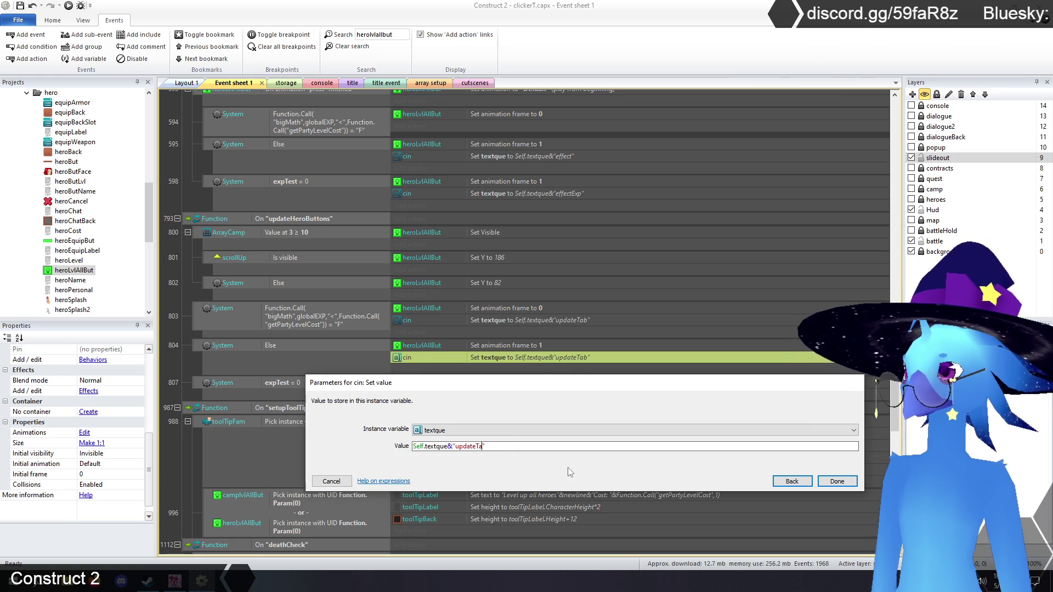
{"action": "type", "text": "But"}
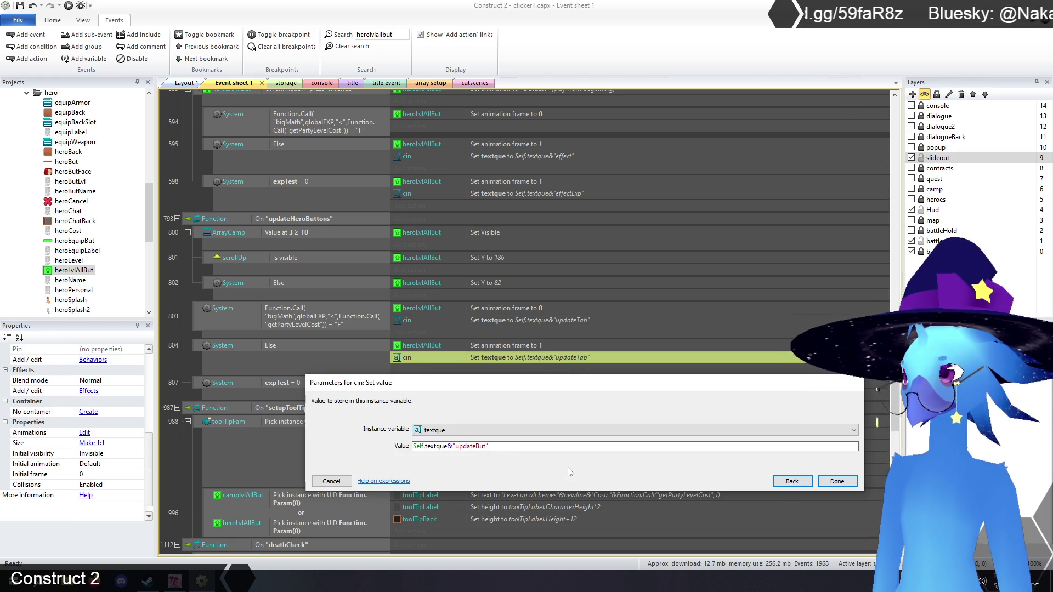
{"action": "key", "text": "Return"}
Move the cin action from event 803 to event 807 with value "updateButExp"
{"action": "left_click", "coordinate": [513, 383]}
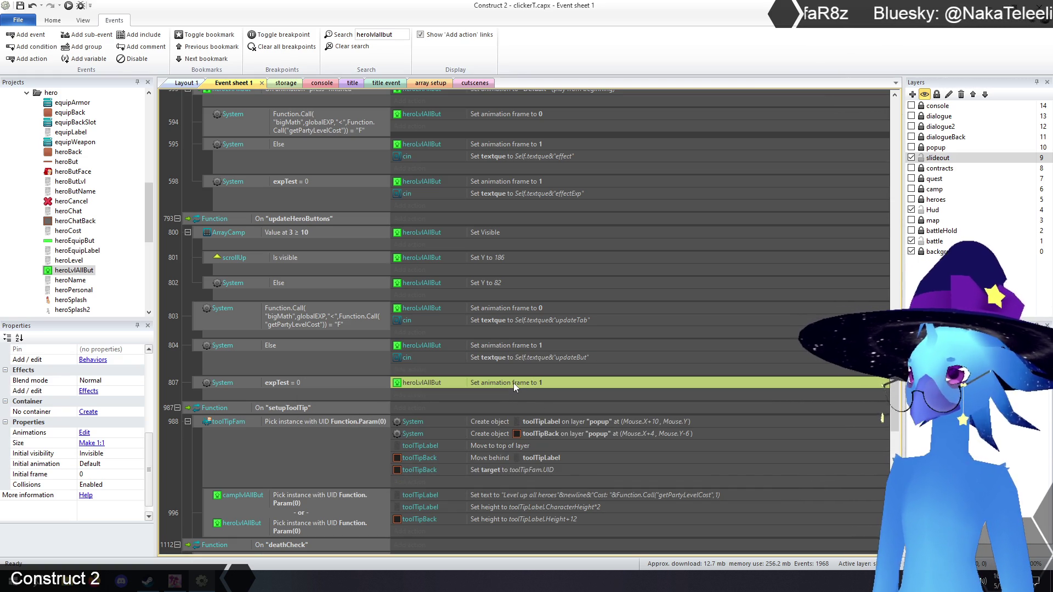
{"action": "key", "text": "ctrl+v"}
{"action": "left_click", "coordinate": [557, 322]}
{"action": "key", "text": "Delete"}
{"action": "double_click", "coordinate": [562, 387]}
{"action": "left_click", "coordinate": [484, 447]}
{"action": "key", "text": "BackSpace"}
{"action": "key", "text": "BackSpace"}
{"action": "key", "text": "BackSpace"}
{"action": "type", "text": "ButExp"}
{"action": "key", "text": "Return"}
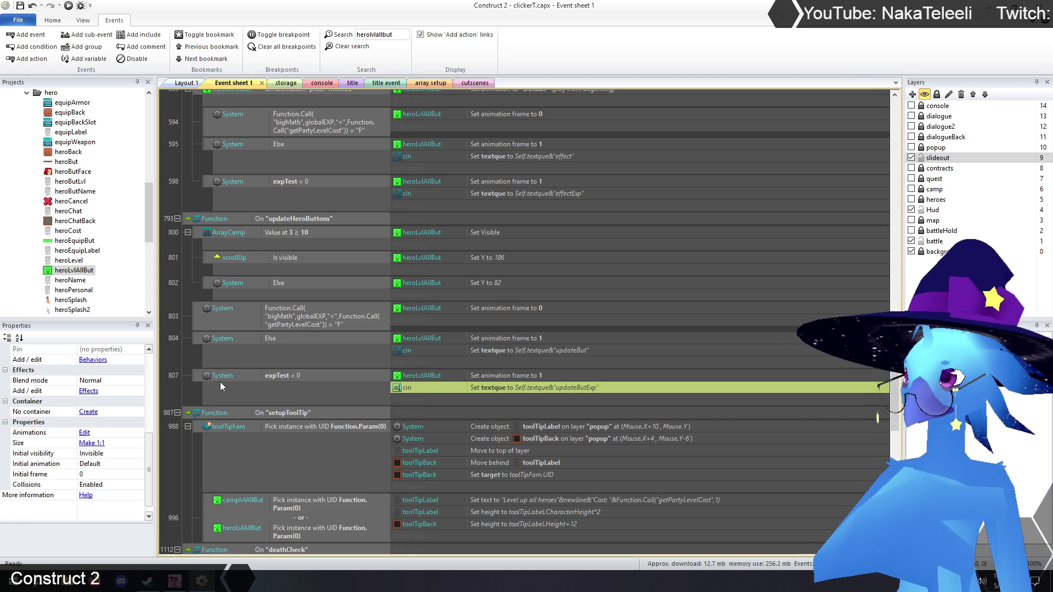
{"action": "left_click", "coordinate": [177, 384]}
Paste the cin textque action into deathCheck events 1122 and 1125
{"action": "scroll", "coordinate": [211, 370], "scroll_direction": "down", "scroll_amount": 10}
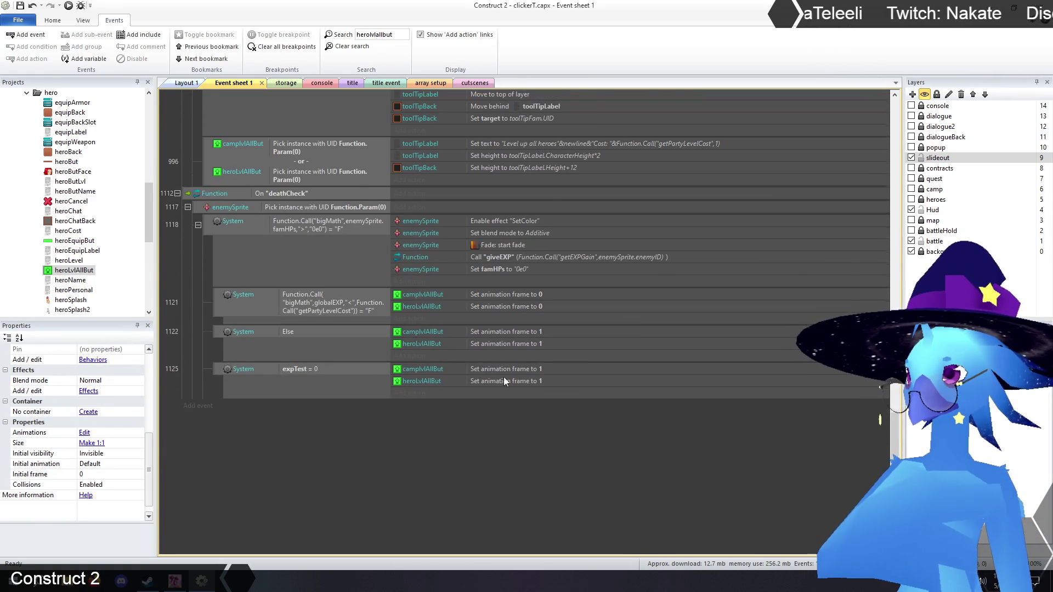
{"action": "scroll", "coordinate": [499, 370], "scroll_direction": "up", "scroll_amount": 2}
{"action": "left_click", "coordinate": [519, 413]}
{"action": "key", "text": "ctrl+v"}
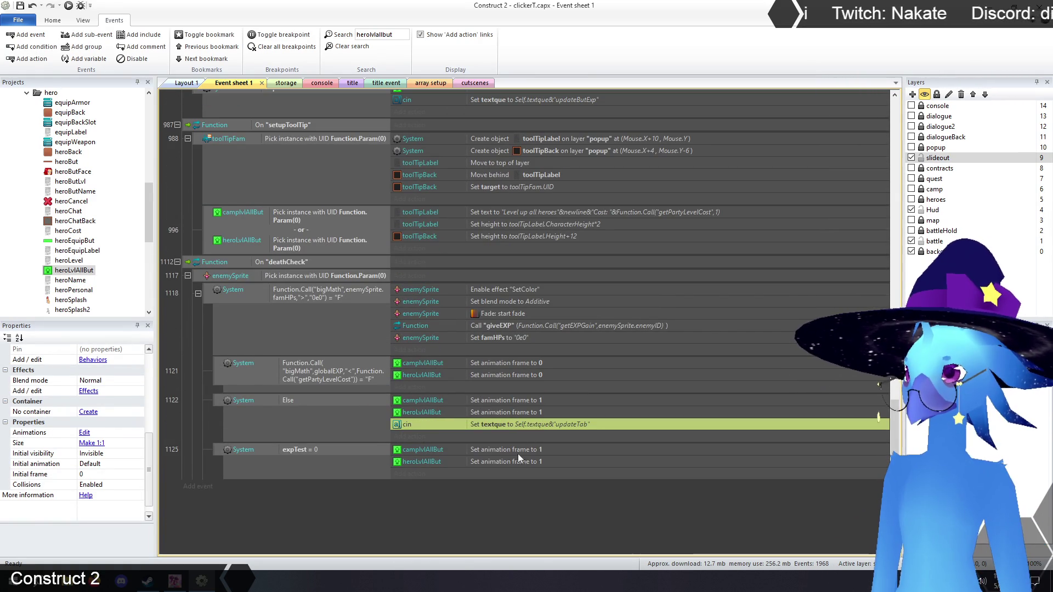
{"action": "left_click", "coordinate": [513, 461]}
{"action": "key", "text": "ctrl+v"}
Change the pasted values to "death" in event 1122 and "deathExp" in event 1125
{"action": "double_click", "coordinate": [525, 423]}
{"action": "key", "text": "Tab"}
{"action": "left_click_drag", "start_coordinate": [487, 445], "coordinate": [458, 449]}
{"action": "type", "text": "death"}
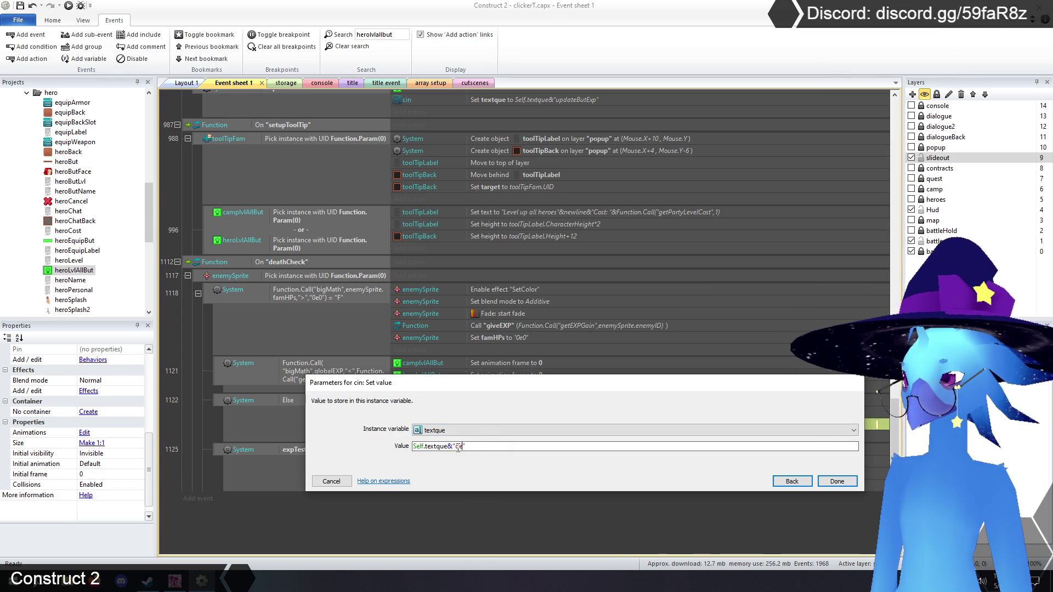
{"action": "left_click", "coordinate": [827, 481]}
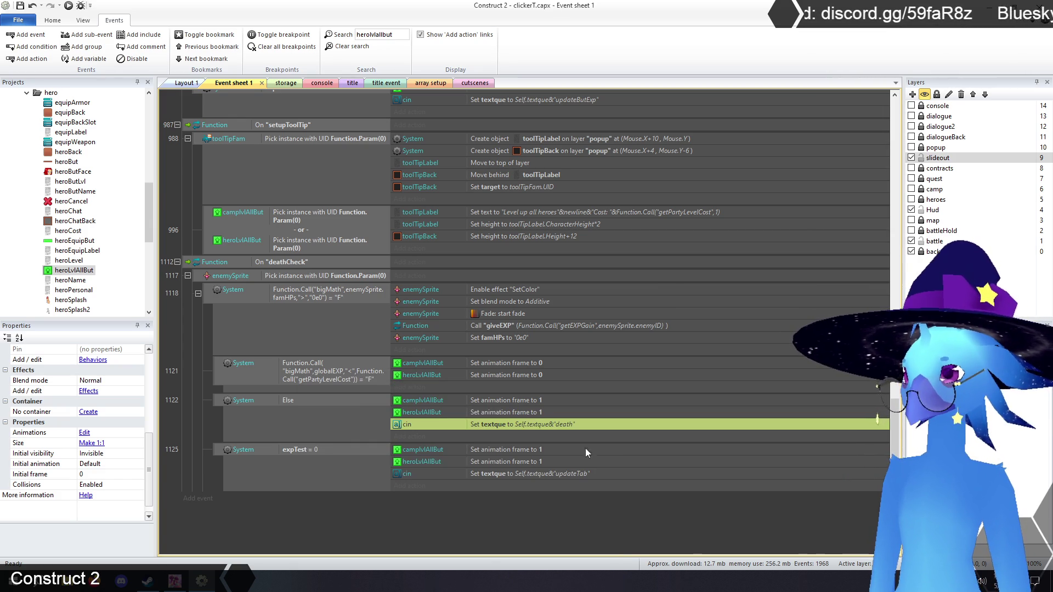
{"action": "double_click", "coordinate": [547, 472]}
{"action": "left_click", "coordinate": [458, 445]}
{"action": "left_click_drag", "start_coordinate": [458, 445], "coordinate": [485, 447]}
{"action": "type", "text": "deat"}
{"action": "type", "text": "hExp"}
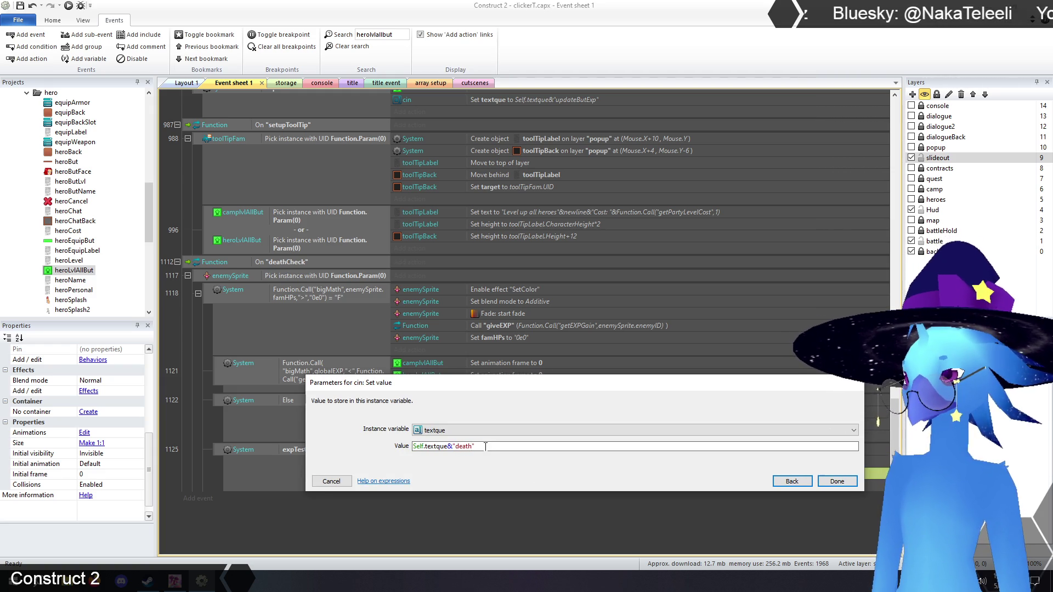
{"action": "key", "text": "Return"}
{"action": "left_click", "coordinate": [508, 508]}
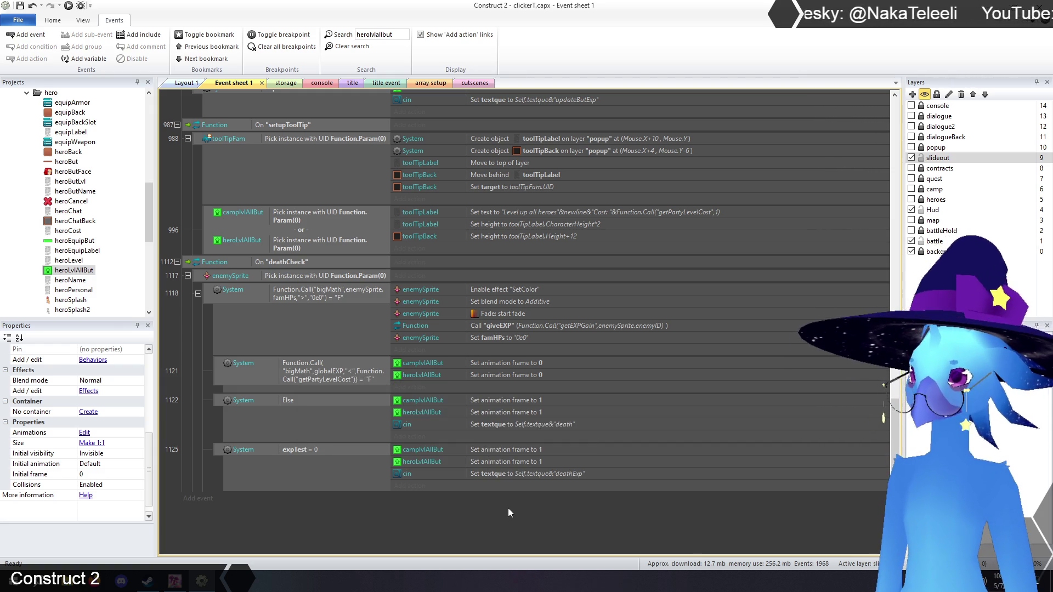
Launch a game preview from the title layout, then go back to Event sheet 1
{"action": "left_click", "coordinate": [351, 84]}
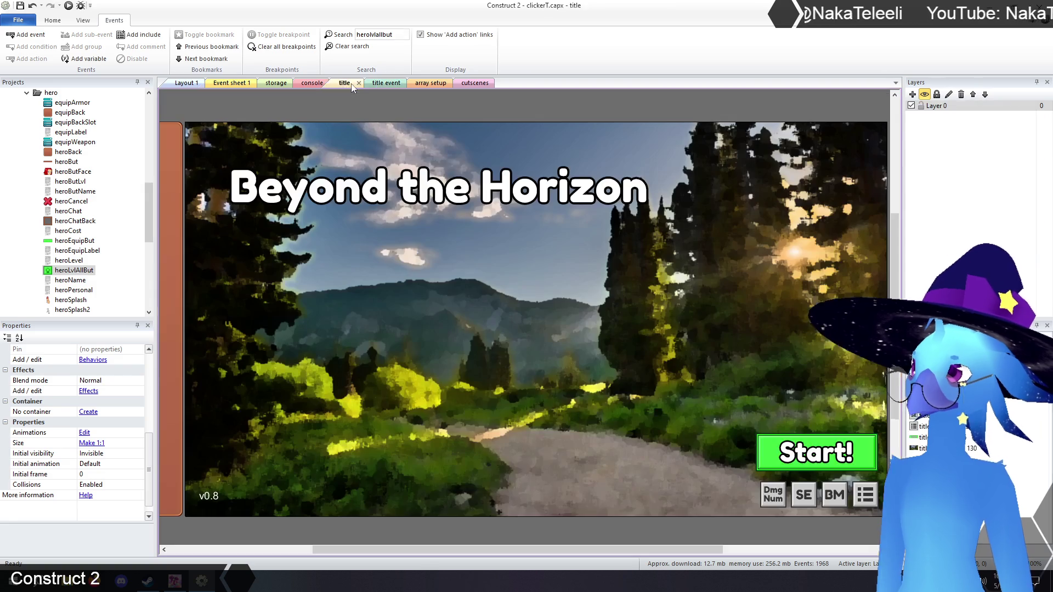
{"action": "left_click", "coordinate": [80, 6]}
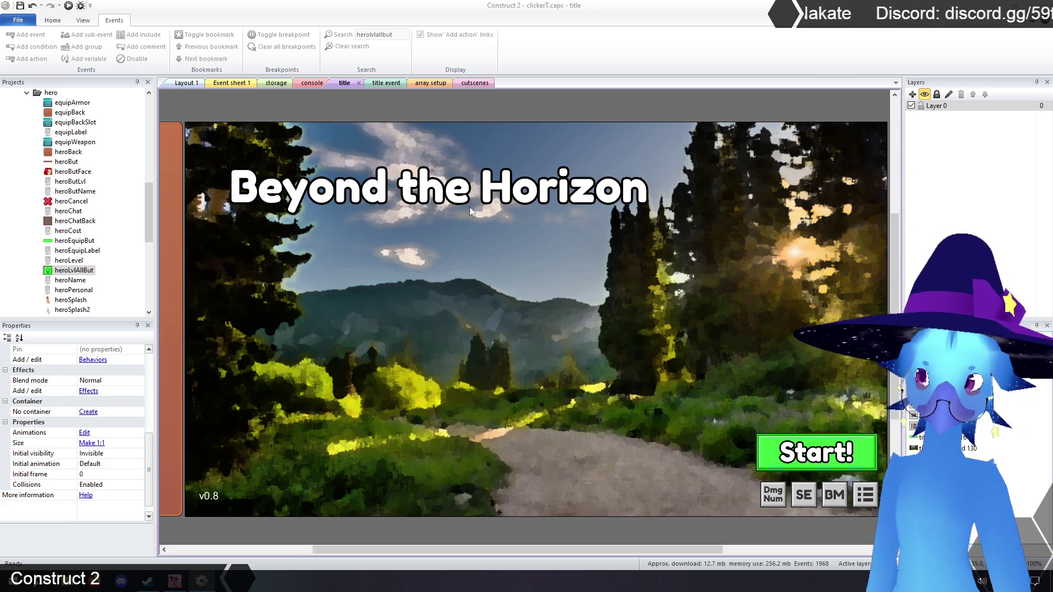
{"action": "left_click", "coordinate": [232, 83]}
{"action": "scroll", "coordinate": [472, 443], "scroll_direction": "up", "scroll_amount": 4}
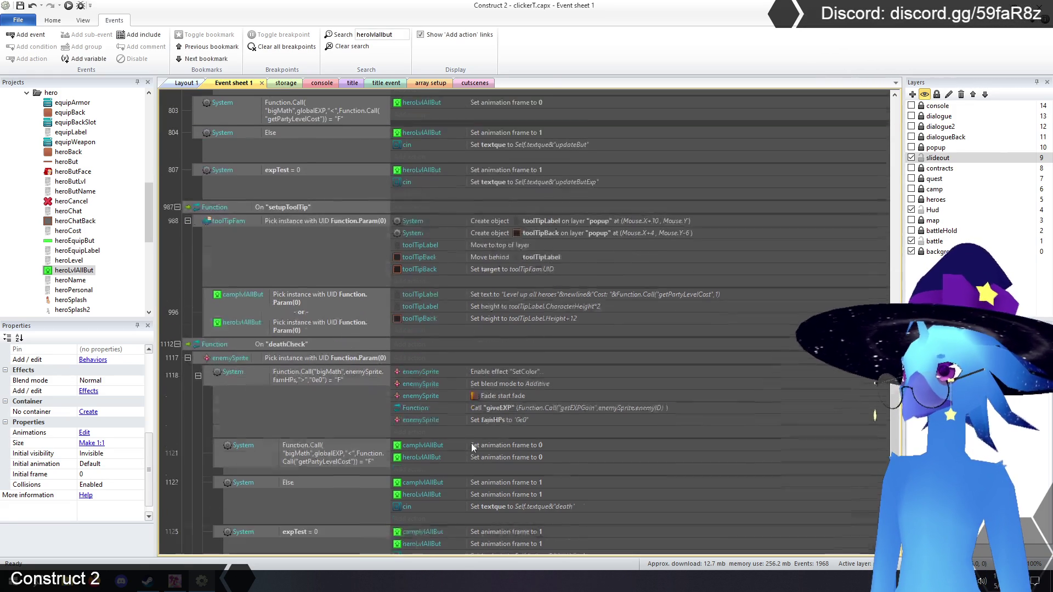
Select event 807 (expTest = 0) and clear the heroLvlAllBut search filter
{"action": "scroll", "coordinate": [473, 448], "scroll_direction": "up", "scroll_amount": 5}
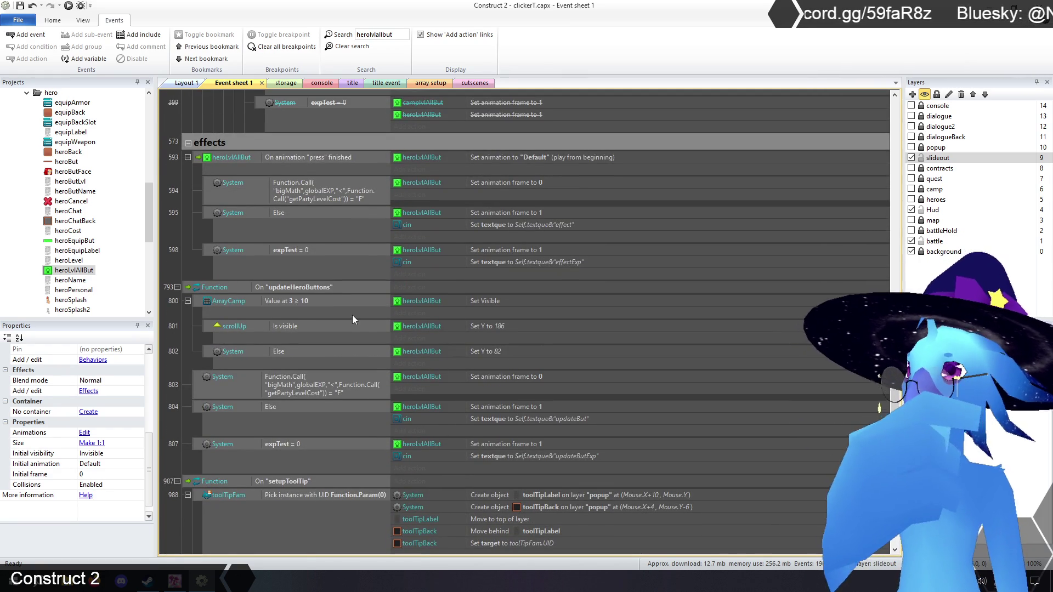
{"action": "scroll", "coordinate": [318, 282], "scroll_direction": "down", "scroll_amount": 1}
{"action": "scroll", "coordinate": [318, 281], "scroll_direction": "down", "scroll_amount": 1}
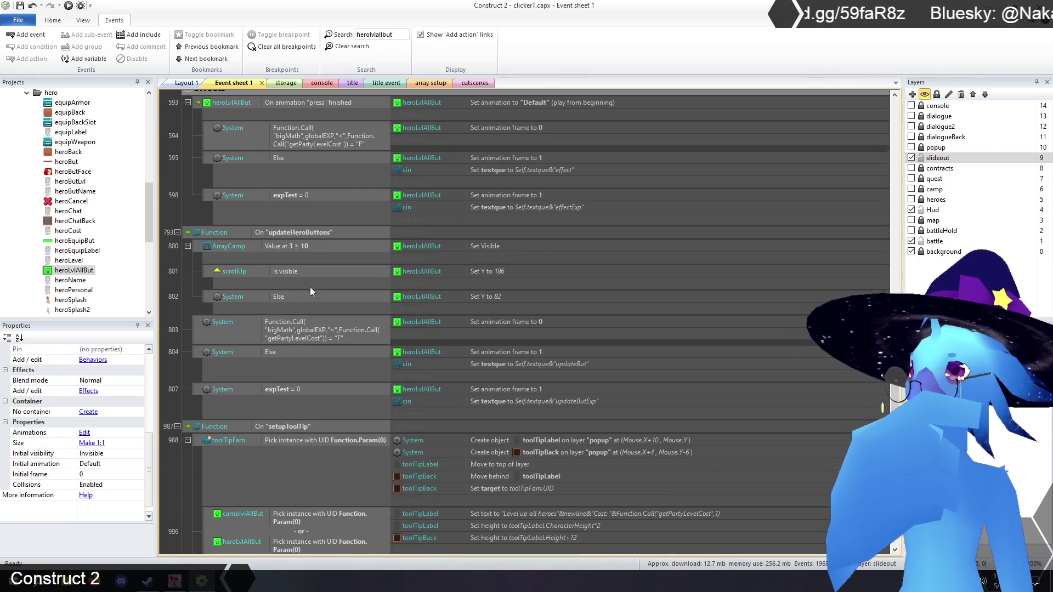
{"action": "left_click", "coordinate": [199, 390]}
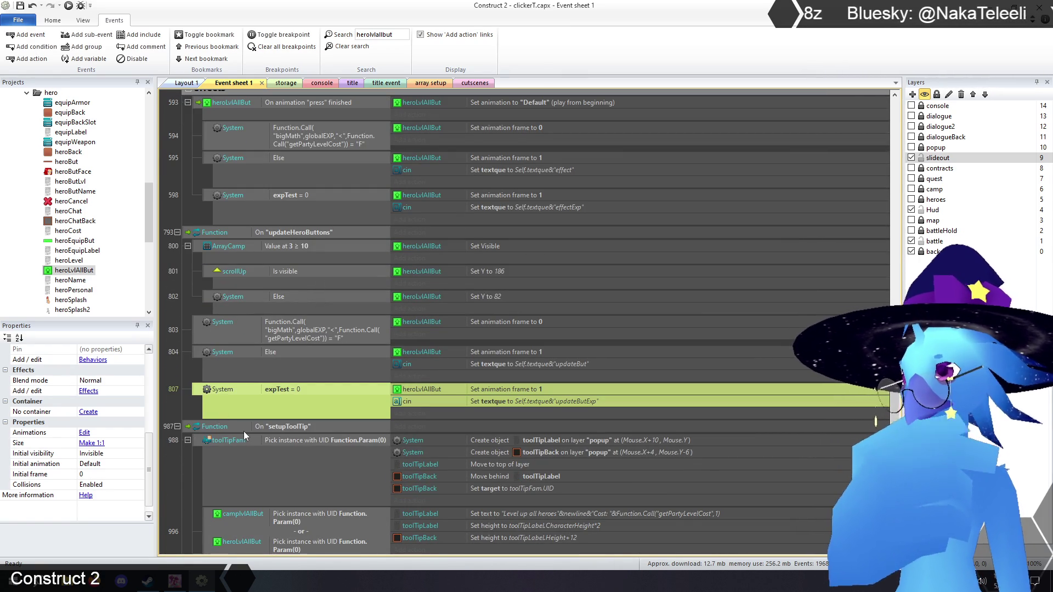
{"action": "left_click", "coordinate": [347, 46]}
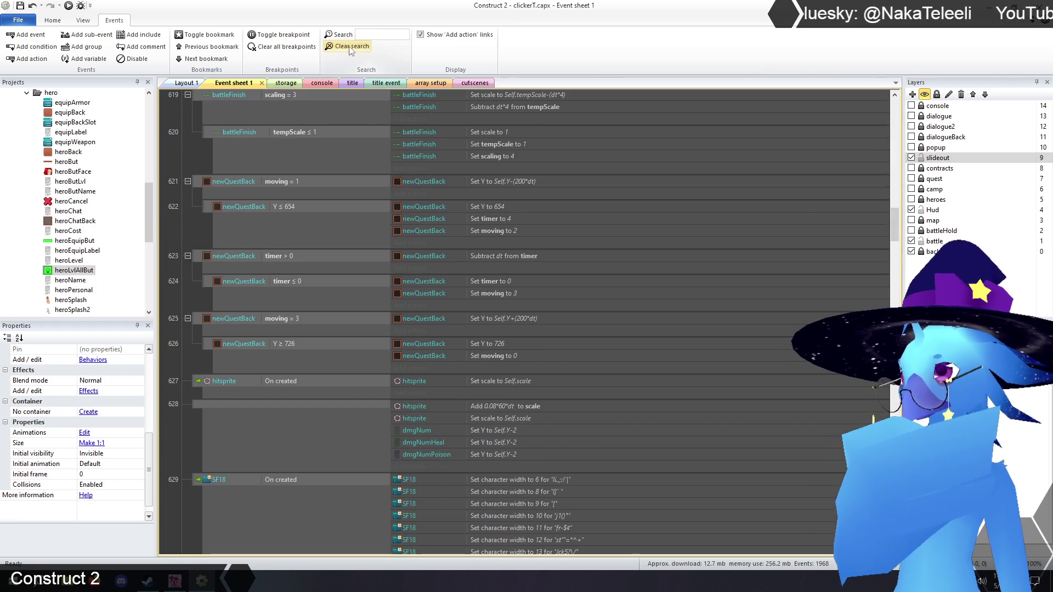
{"action": "mouse_move", "coordinate": [894, 232]}
{"action": "left_mouse_down"}
{"action": "mouse_move", "coordinate": [905, 122]}
{"action": "mouse_move", "coordinate": [894, 344]}
{"action": "left_mouse_up"}
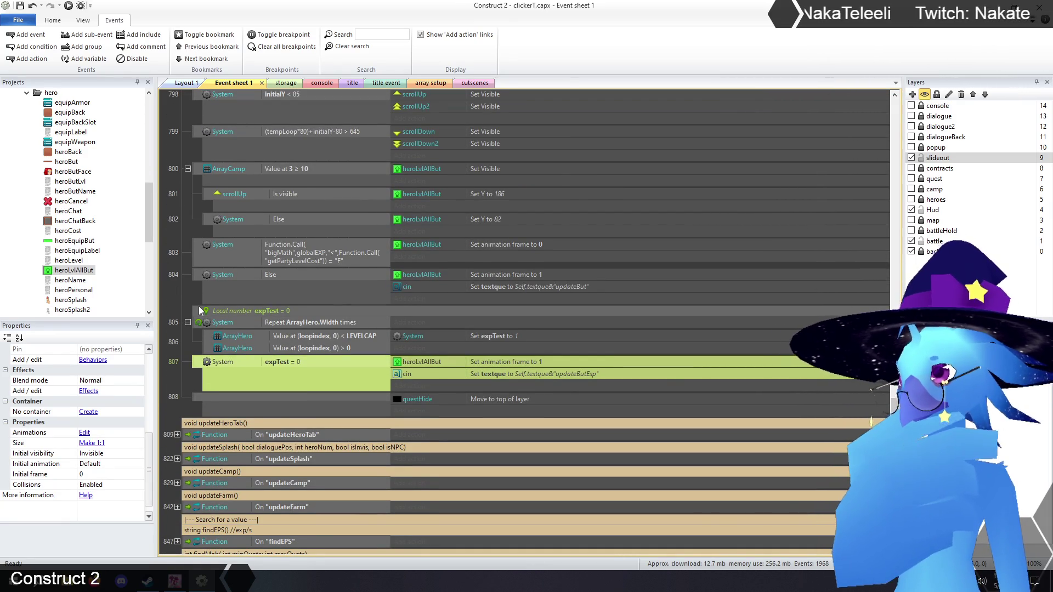
{"action": "scroll", "coordinate": [179, 291], "scroll_direction": "down", "scroll_amount": 3}
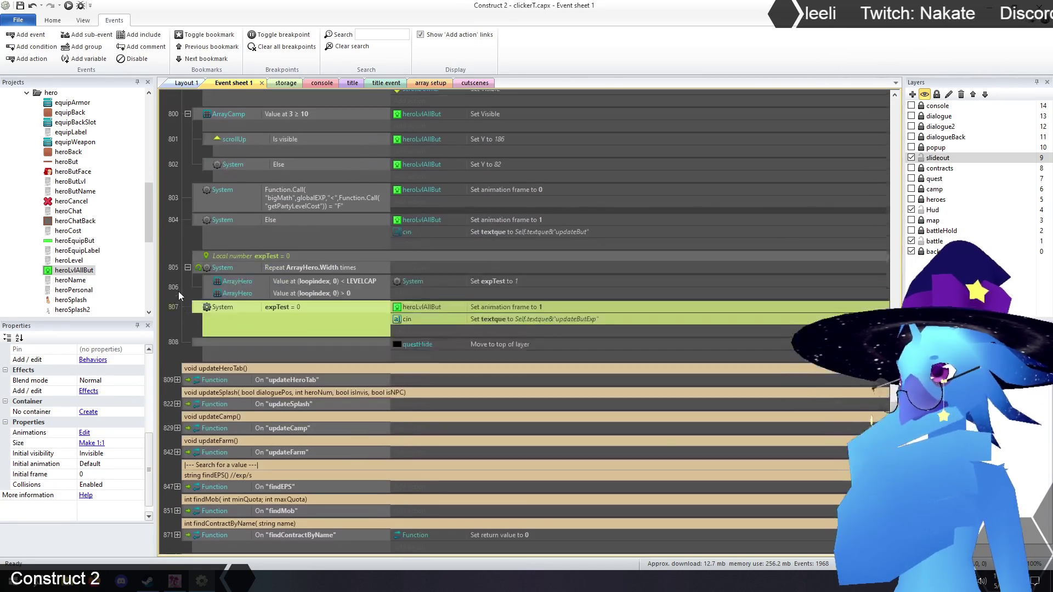
{"action": "left_click", "coordinate": [179, 289]}
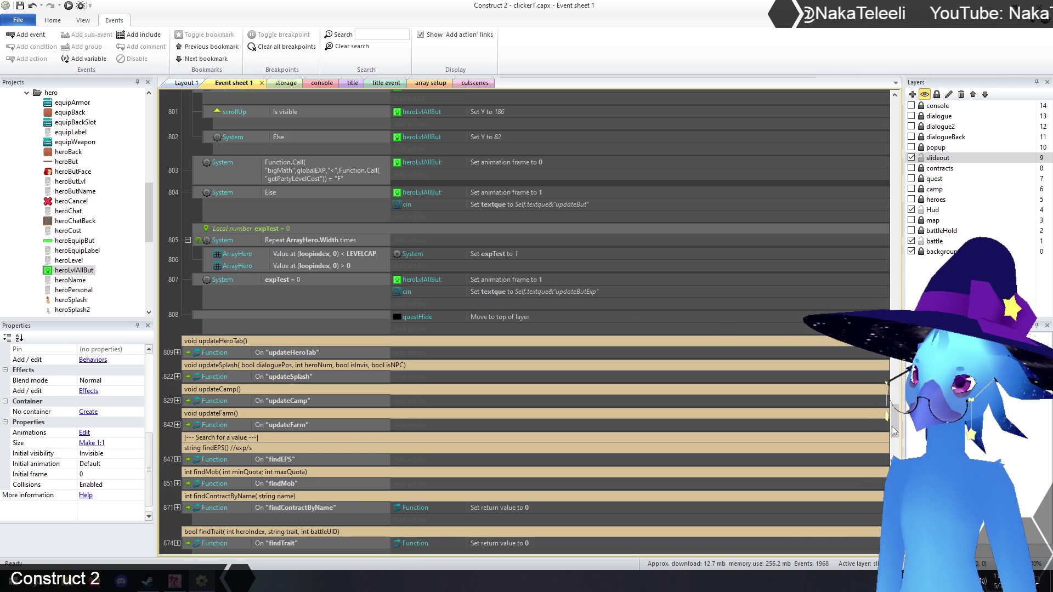
{"action": "mouse_move", "coordinate": [895, 431]}
{"action": "left_mouse_down"}
{"action": "mouse_move", "coordinate": [896, 142]}
{"action": "mouse_move", "coordinate": [908, 122]}
{"action": "mouse_move", "coordinate": [875, 386]}
{"action": "mouse_move", "coordinate": [921, 447]}
{"action": "mouse_move", "coordinate": [875, 384]}
{"action": "left_mouse_up"}
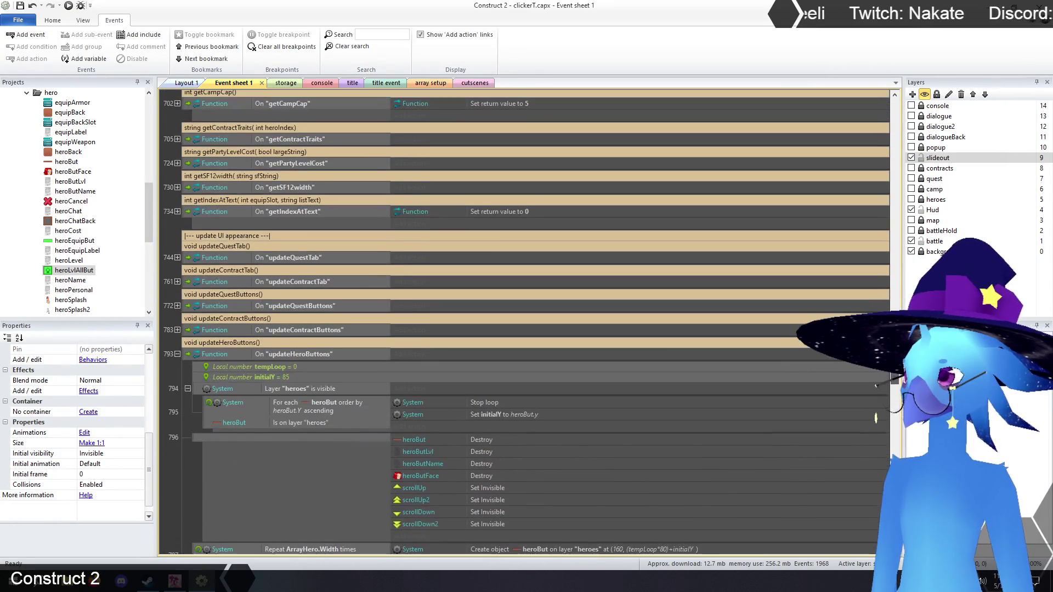
{"action": "left_click", "coordinate": [385, 34]}
{"action": "type", "text": "updateh"}
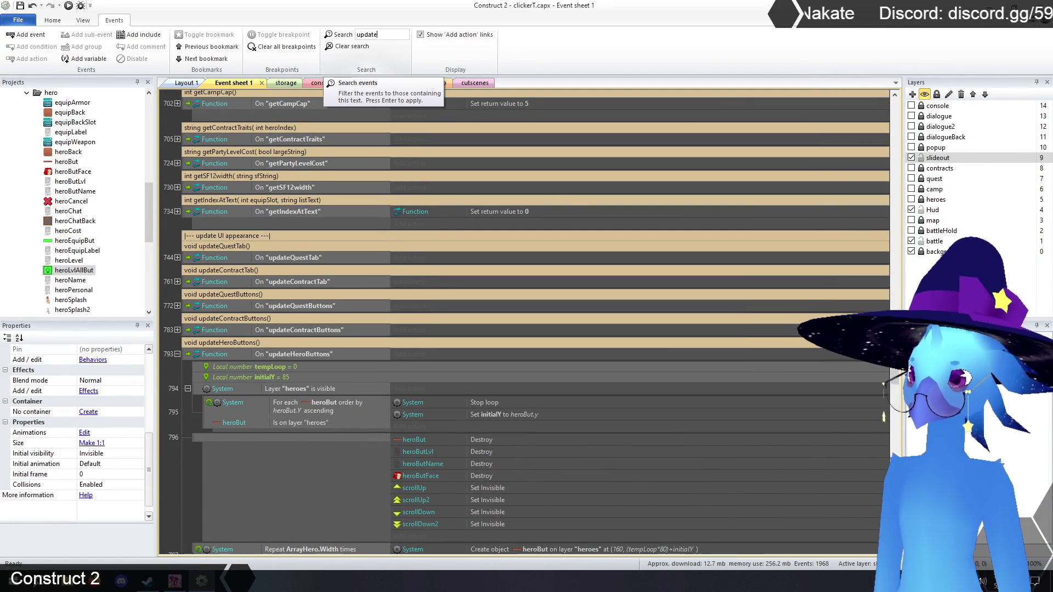
{"action": "type", "text": "erobuttons"}
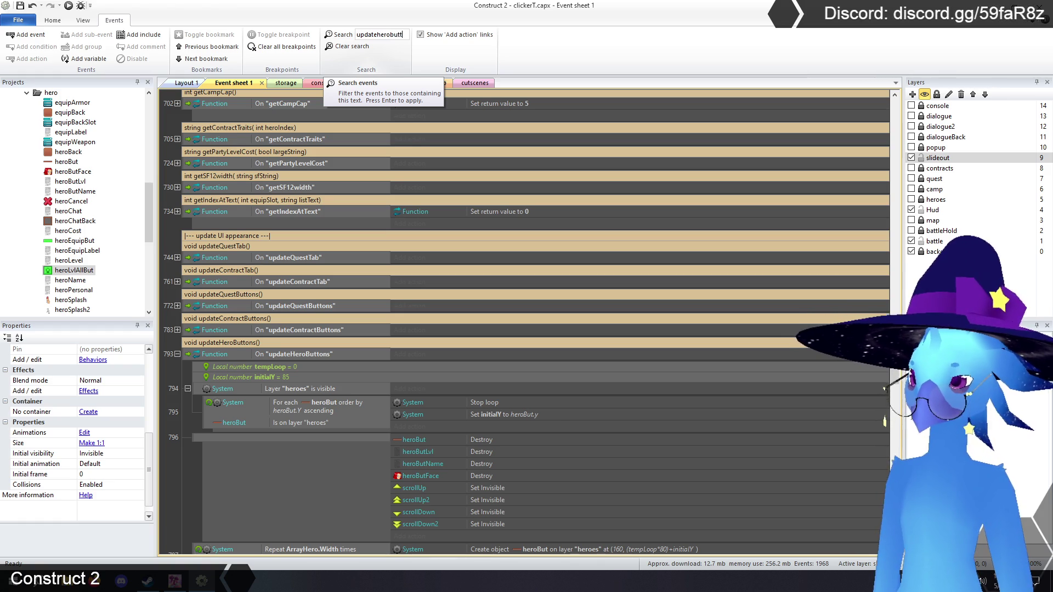
{"action": "key", "text": "Return"}
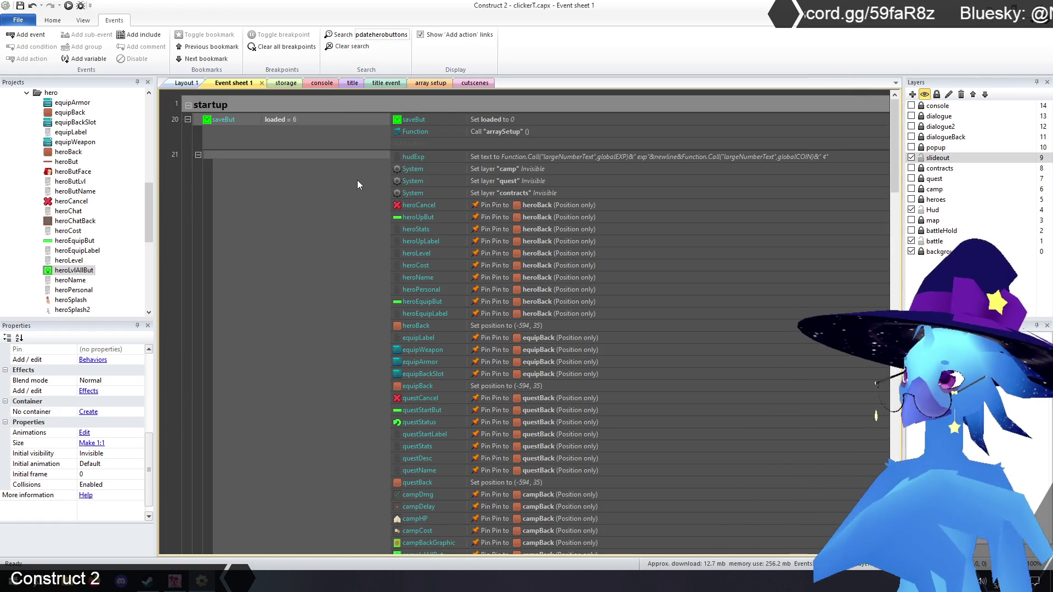
{"action": "scroll", "coordinate": [246, 173], "scroll_direction": "down", "scroll_amount": 6}
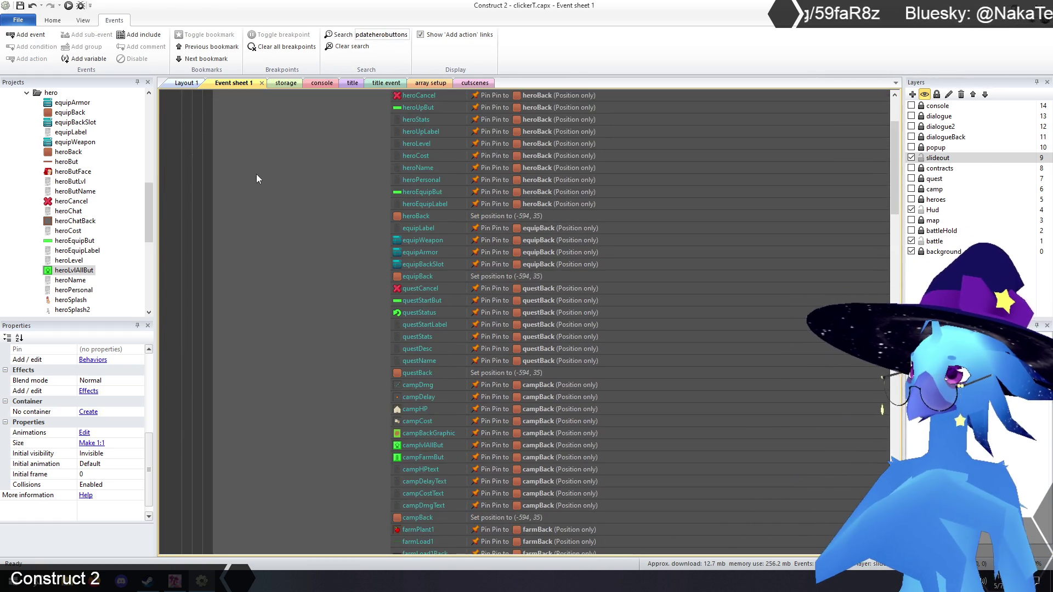
{"action": "scroll", "coordinate": [257, 174], "scroll_direction": "down", "scroll_amount": 5}
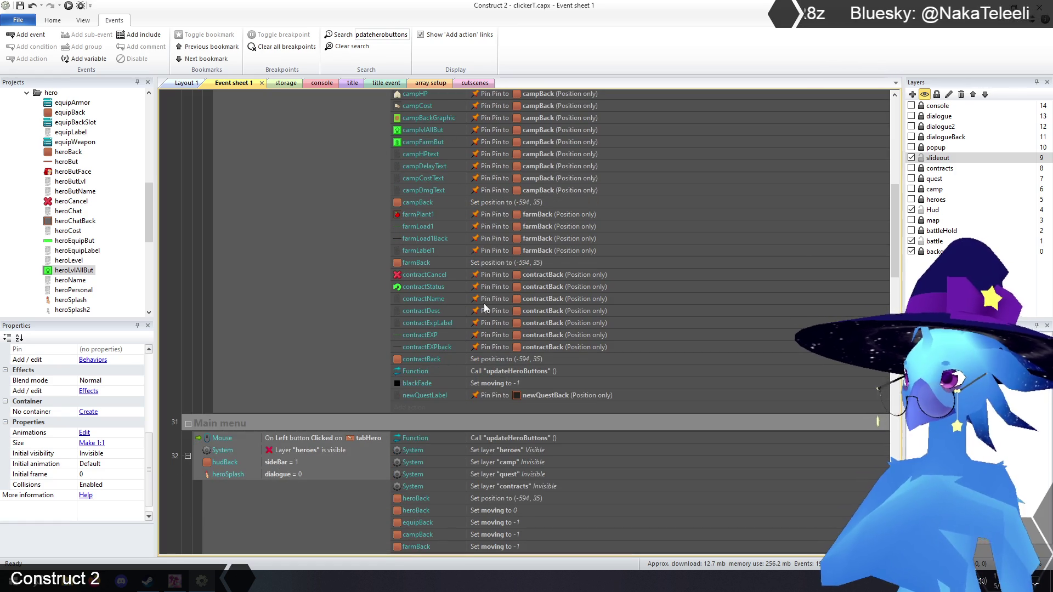
{"action": "left_click", "coordinate": [502, 371]}
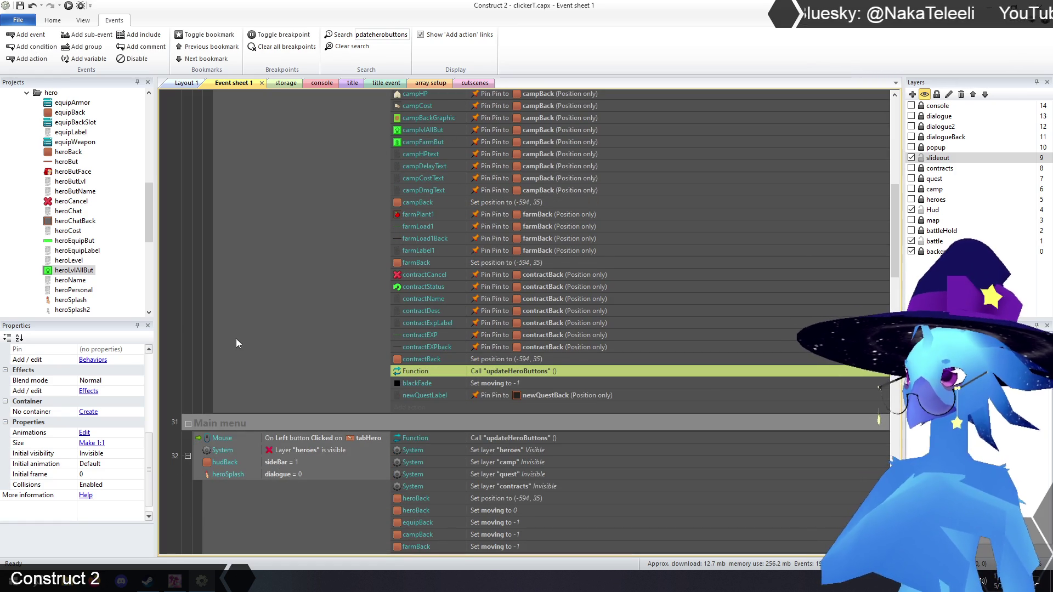
{"action": "scroll", "coordinate": [182, 327], "scroll_direction": "down", "scroll_amount": 3}
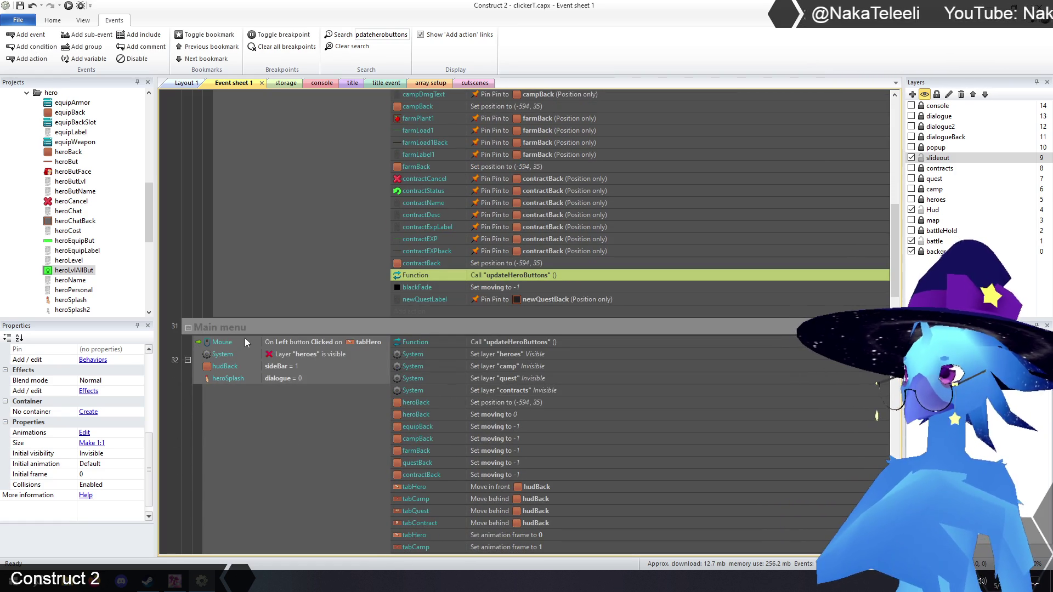
{"action": "left_click", "coordinate": [347, 47]}
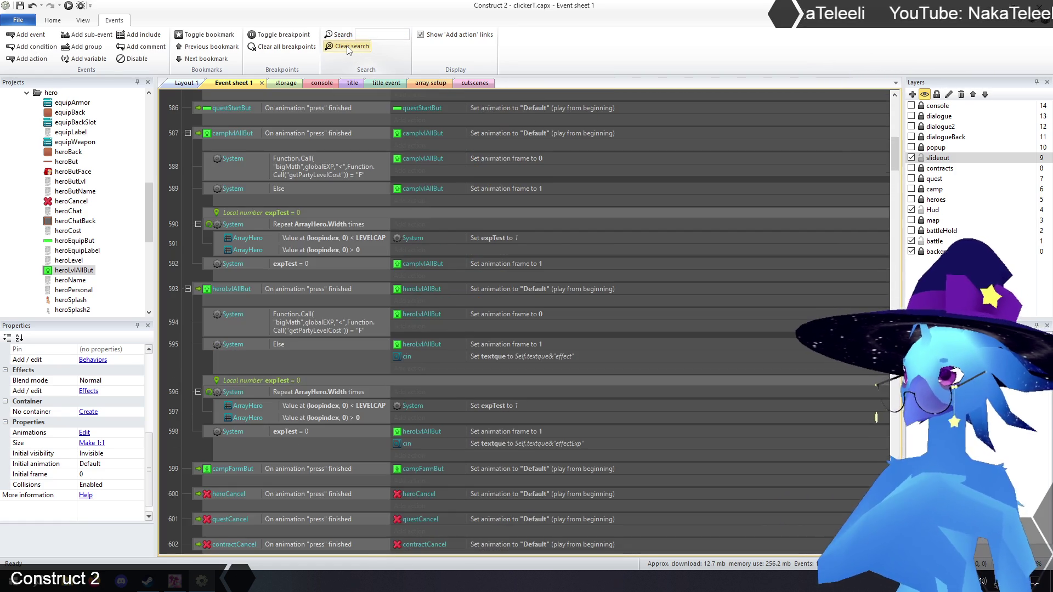
Expand the startup group, review the level caps (180, 215), and bring up event 24's context menu
{"action": "left_click_drag", "start_coordinate": [894, 160], "coordinate": [894, 99]}
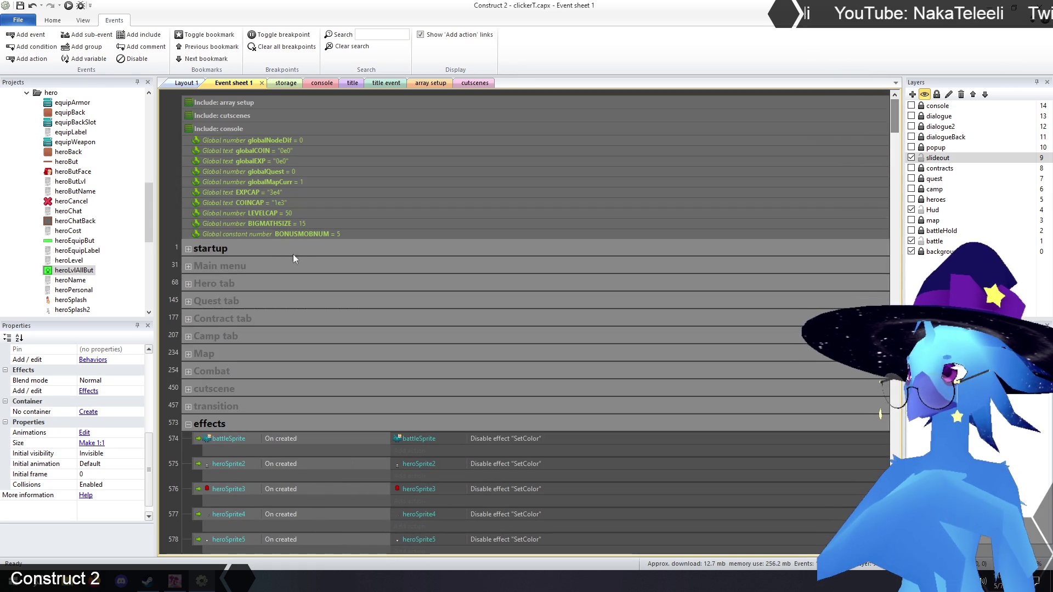
{"action": "left_click", "coordinate": [189, 248]}
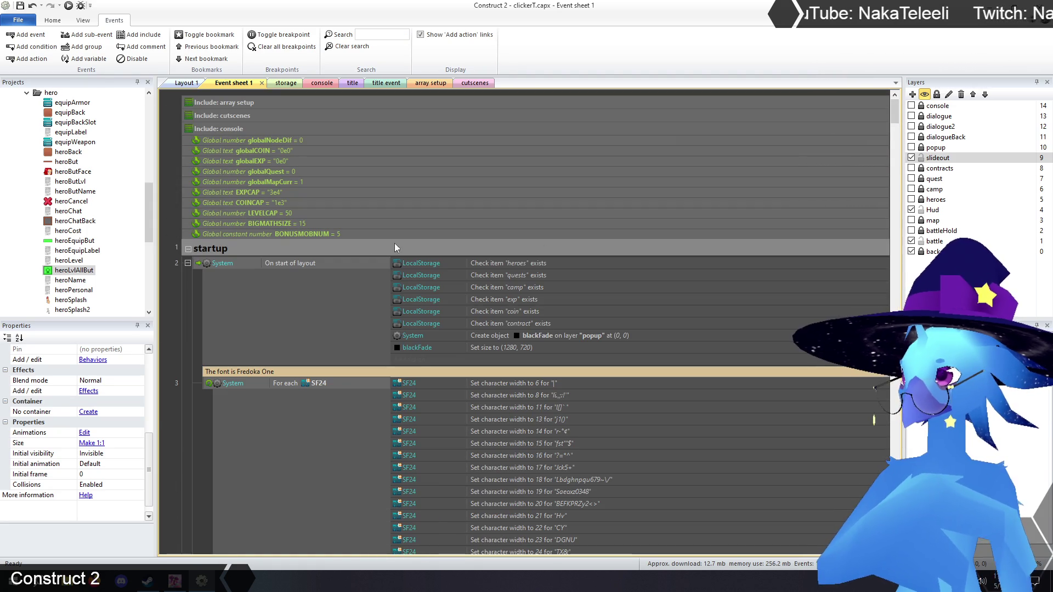
{"action": "mouse_move", "coordinate": [893, 116]}
{"action": "left_mouse_down"}
{"action": "mouse_move", "coordinate": [899, 225]}
{"action": "mouse_move", "coordinate": [906, 219]}
{"action": "left_mouse_up"}
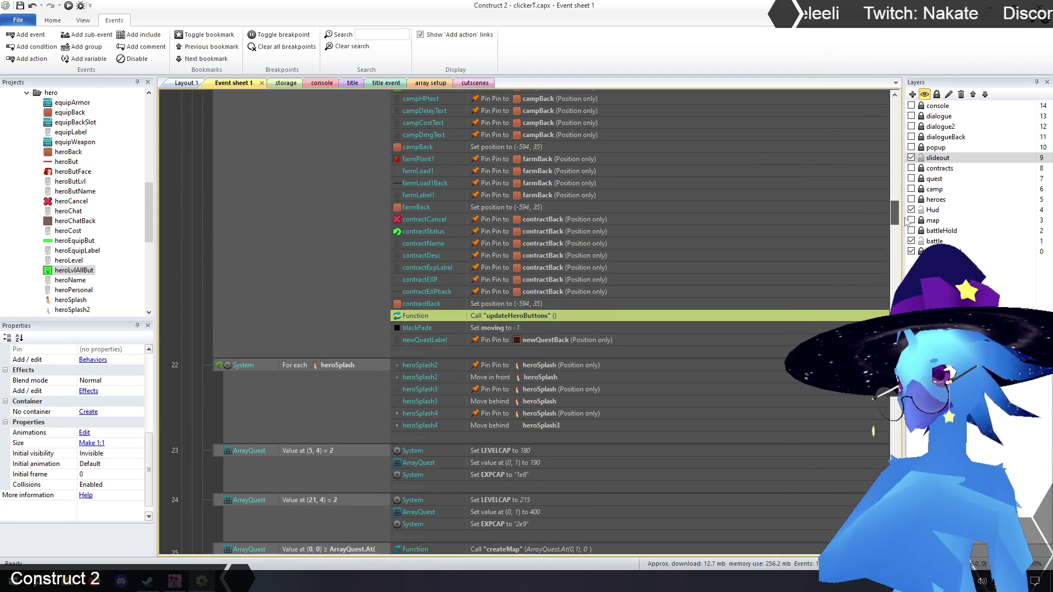
{"action": "scroll", "coordinate": [503, 318], "scroll_direction": "down", "scroll_amount": 3}
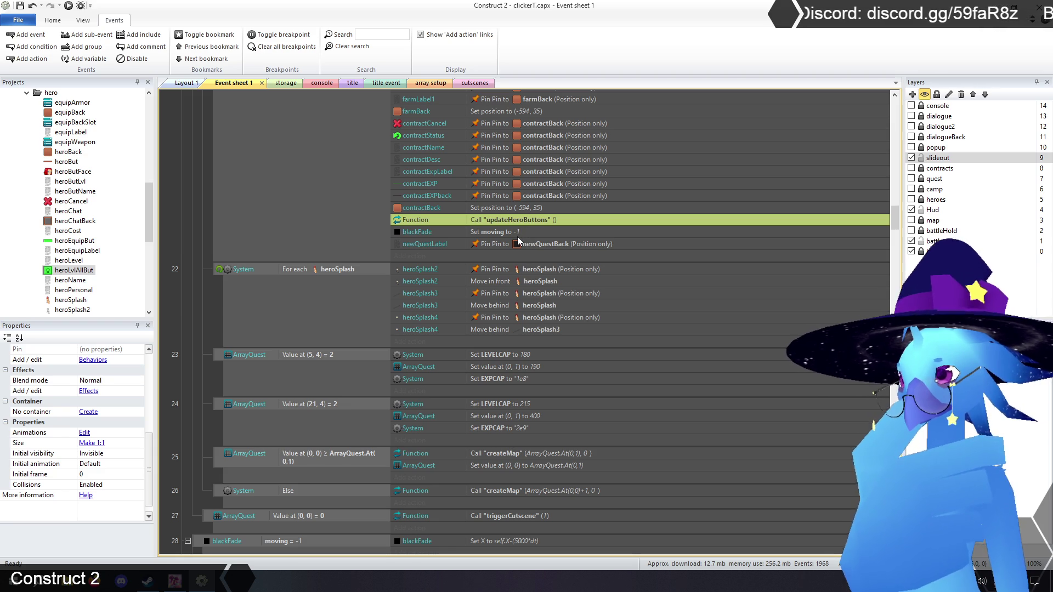
{"action": "scroll", "coordinate": [518, 236], "scroll_direction": "down", "scroll_amount": 3}
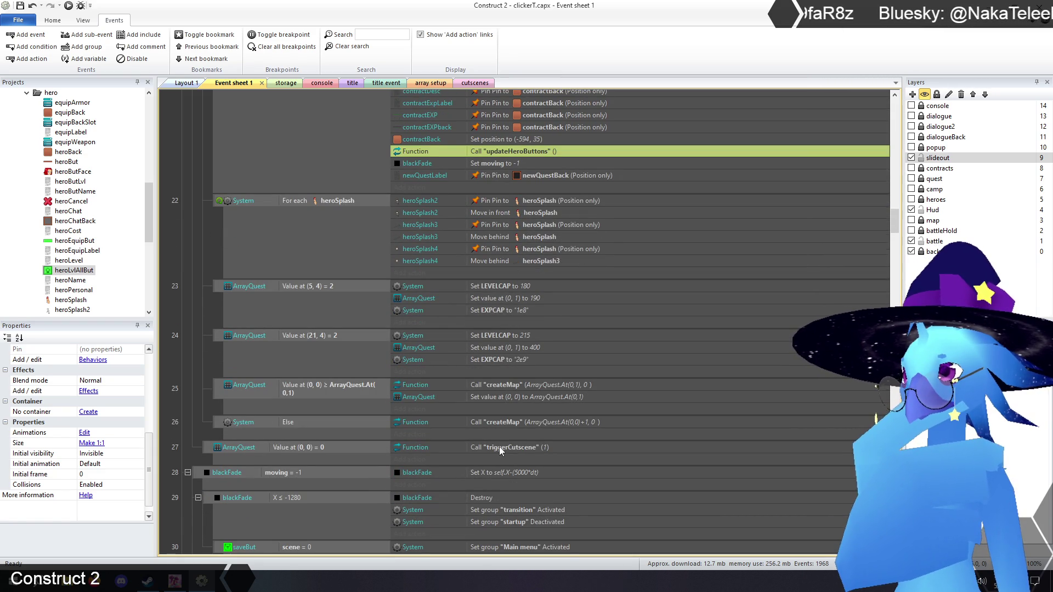
{"action": "scroll", "coordinate": [502, 378], "scroll_direction": "up", "scroll_amount": 3}
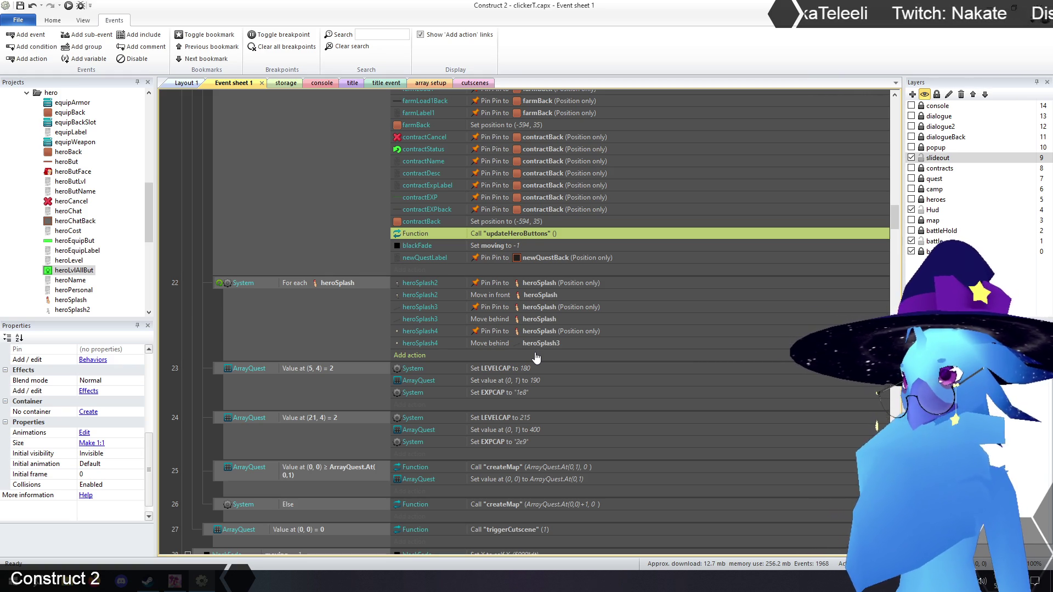
{"action": "scroll", "coordinate": [502, 303], "scroll_direction": "down", "scroll_amount": 3}
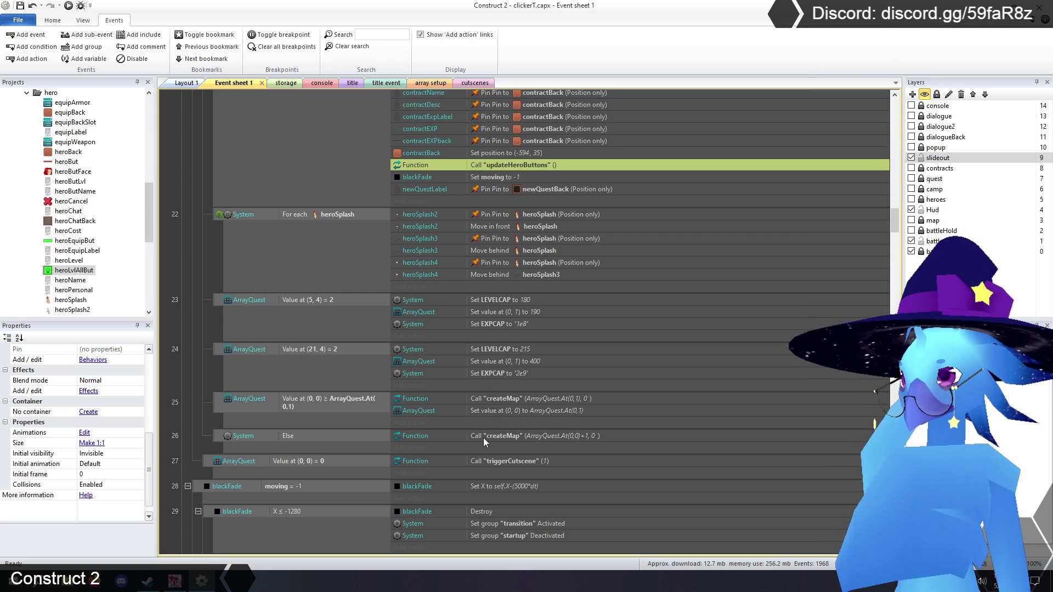
{"action": "left_click", "coordinate": [219, 351]}
{"action": "right_click", "coordinate": [218, 349]}
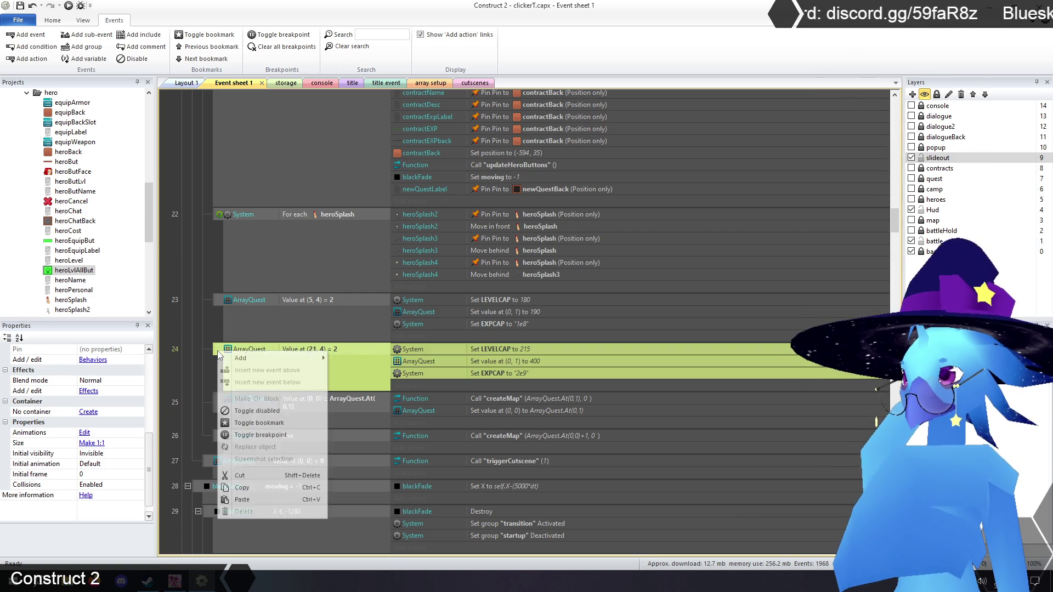
Insert an SF18 Is visible event below event 24 and move the updateHeroButtons call into it
{"action": "left_click", "coordinate": [277, 388]}
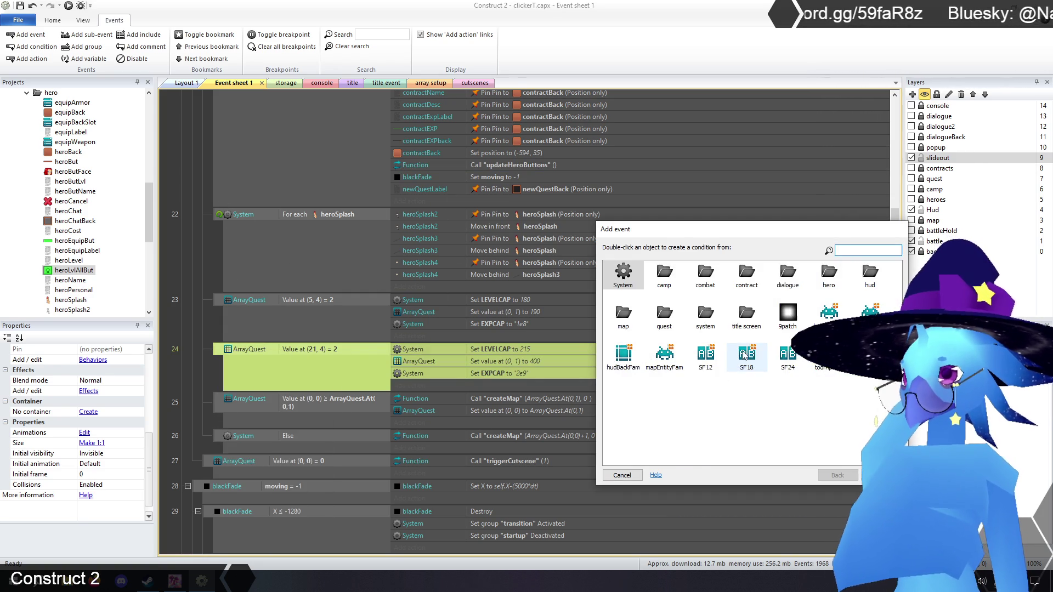
{"action": "double_click", "coordinate": [746, 355]}
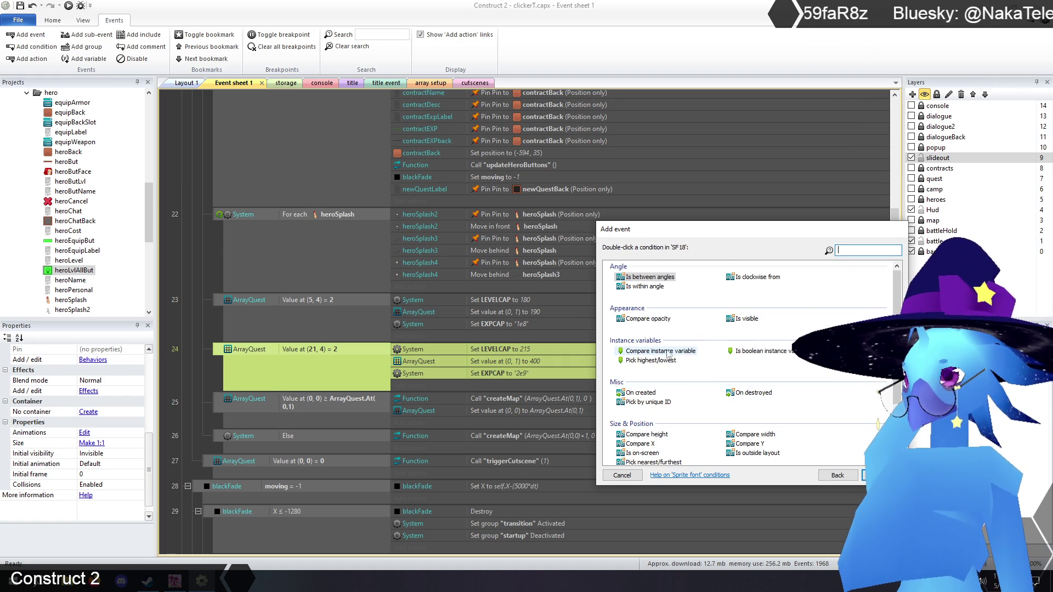
{"action": "double_click", "coordinate": [742, 319]}
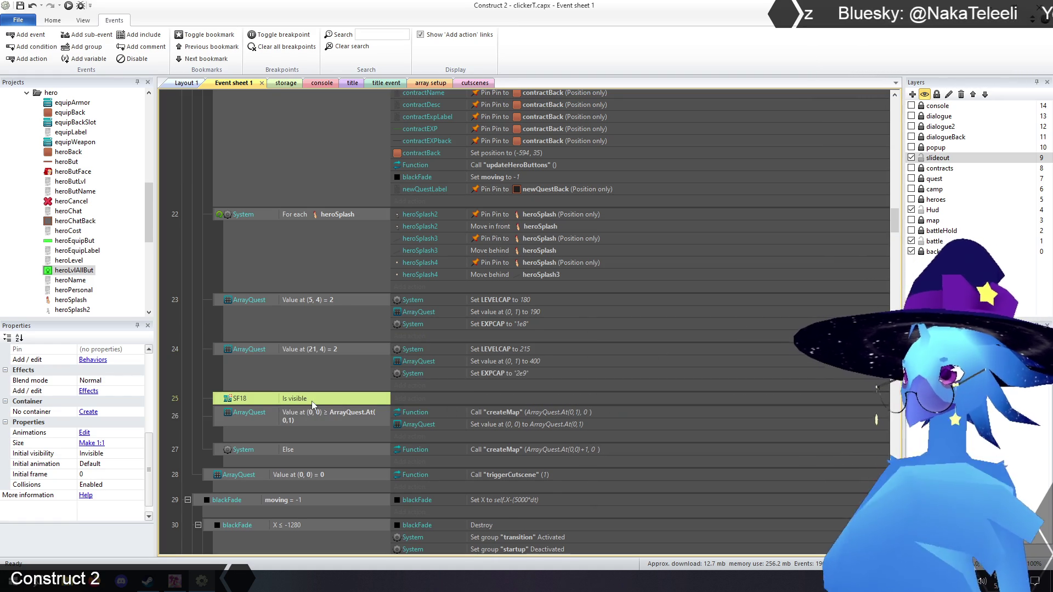
{"action": "left_click_drag", "start_coordinate": [506, 166], "coordinate": [498, 403]}
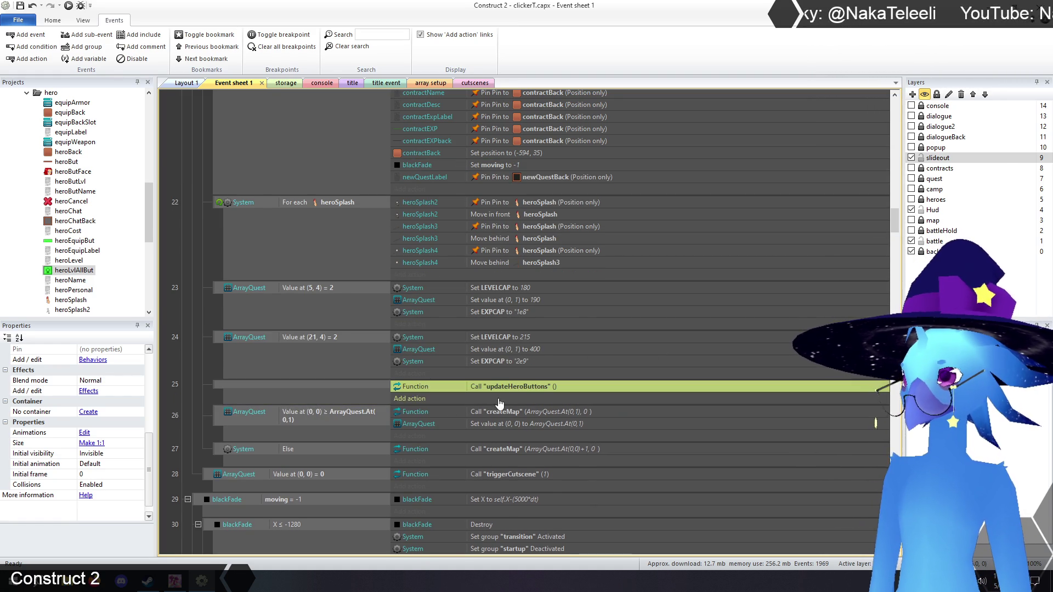
{"action": "left_click", "coordinate": [182, 358]}
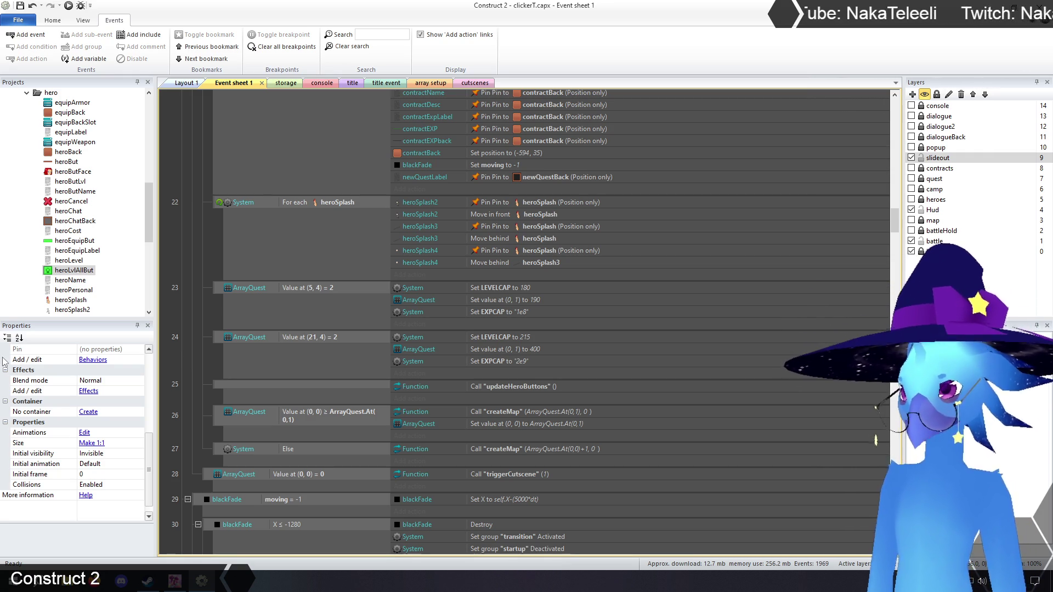
Check event 25's updateHeroButtons call after the LEVELCAP 215 event, then switch to the title layout
{"action": "scroll", "coordinate": [470, 407], "scroll_direction": "down", "scroll_amount": 3}
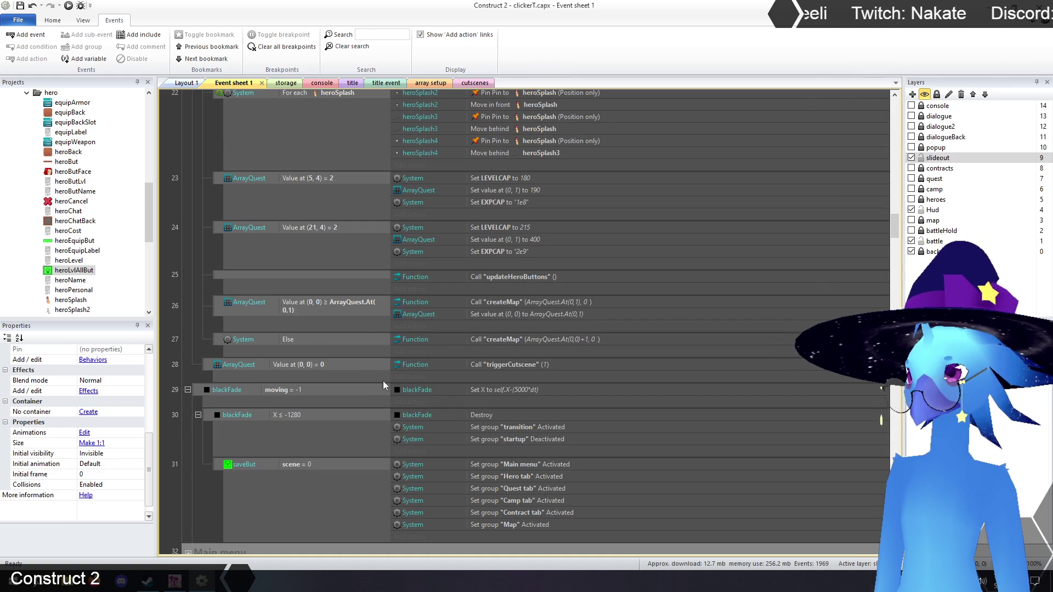
{"action": "scroll", "coordinate": [482, 417], "scroll_direction": "up", "scroll_amount": 6}
{"action": "scroll", "coordinate": [493, 432], "scroll_direction": "up", "scroll_amount": 3}
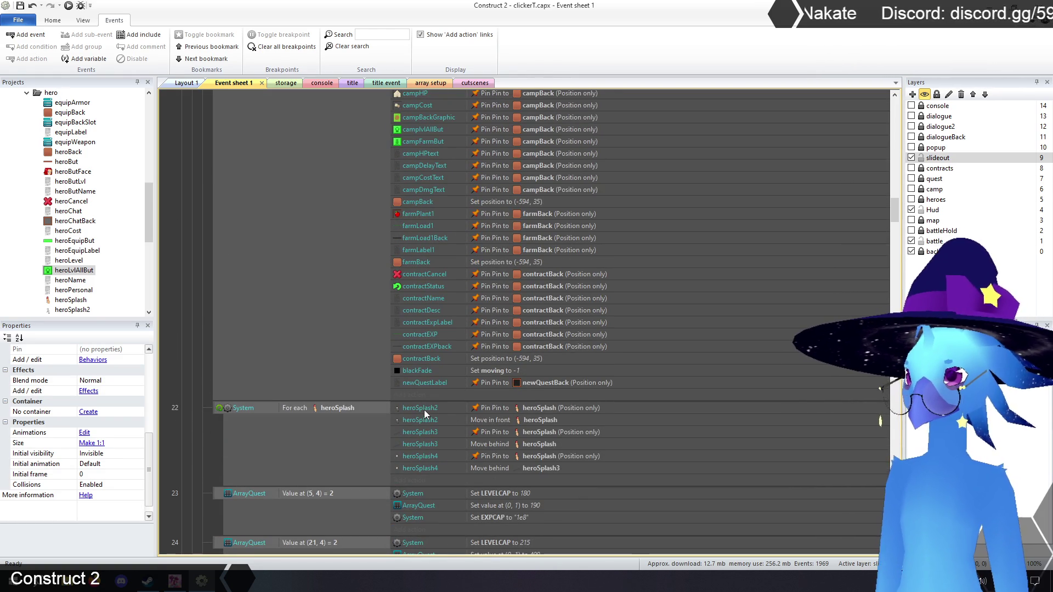
{"action": "scroll", "coordinate": [423, 410], "scroll_direction": "up", "scroll_amount": 15}
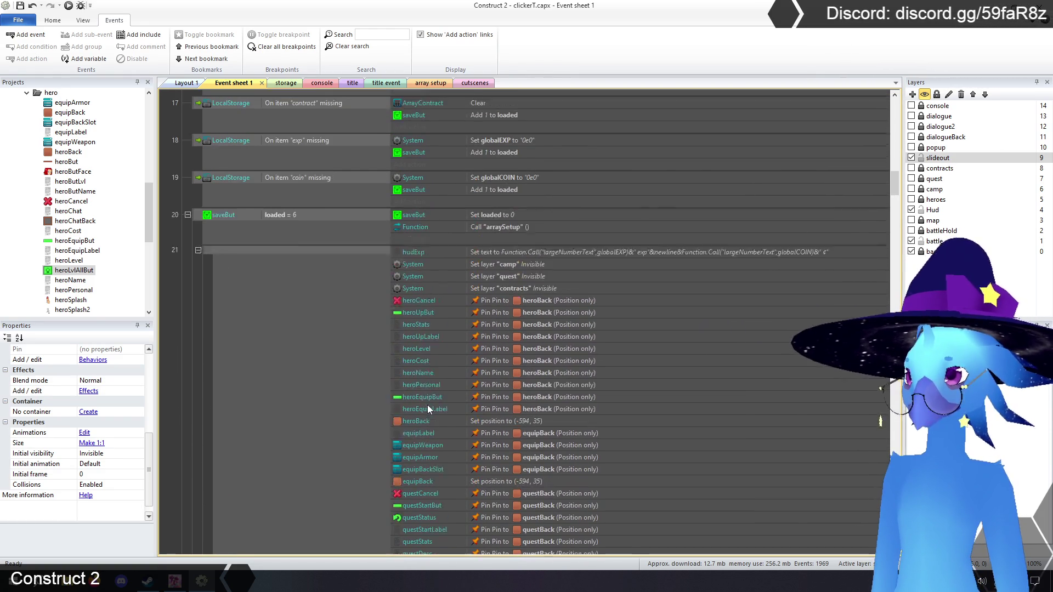
{"action": "scroll", "coordinate": [428, 408], "scroll_direction": "up", "scroll_amount": 1}
{"action": "scroll", "coordinate": [428, 409], "scroll_direction": "up", "scroll_amount": 3}
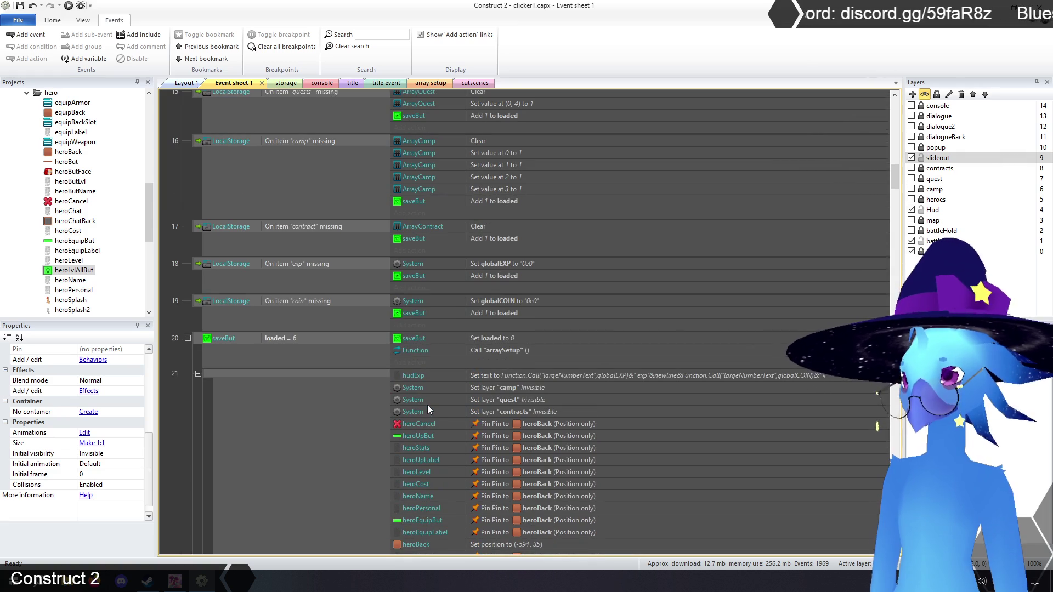
{"action": "scroll", "coordinate": [427, 405], "scroll_direction": "up", "scroll_amount": 4}
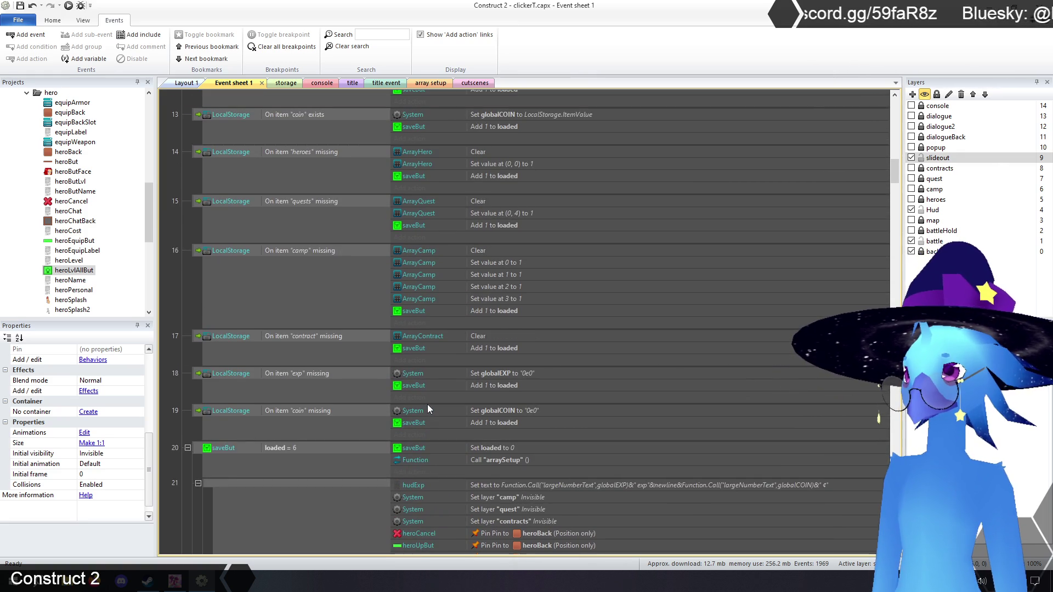
{"action": "scroll", "coordinate": [427, 404], "scroll_direction": "up", "scroll_amount": 3}
{"action": "scroll", "coordinate": [426, 403], "scroll_direction": "down", "scroll_amount": 20}
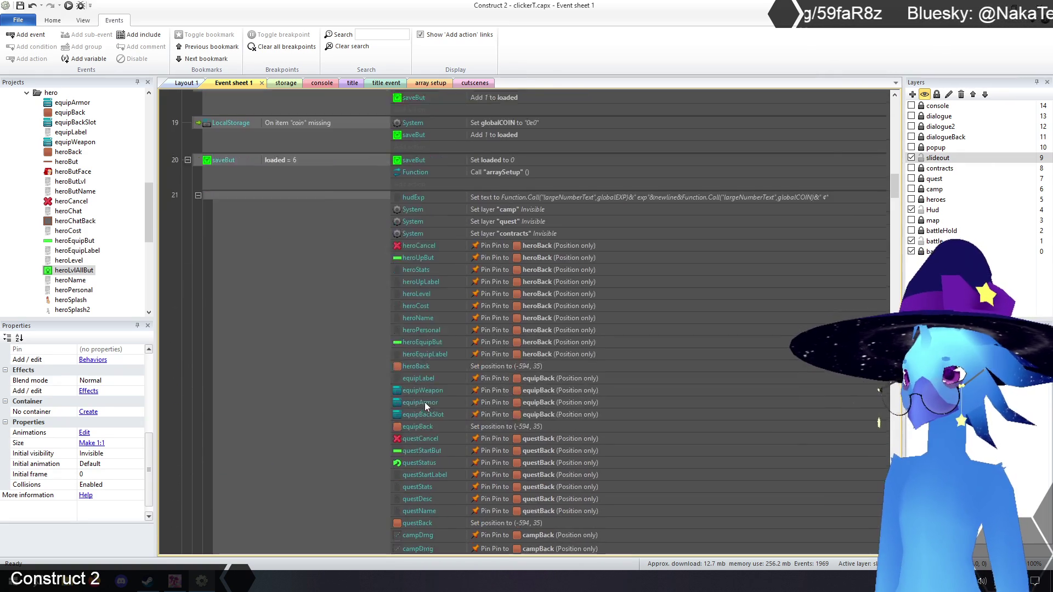
{"action": "scroll", "coordinate": [429, 402], "scroll_direction": "down", "scroll_amount": 15}
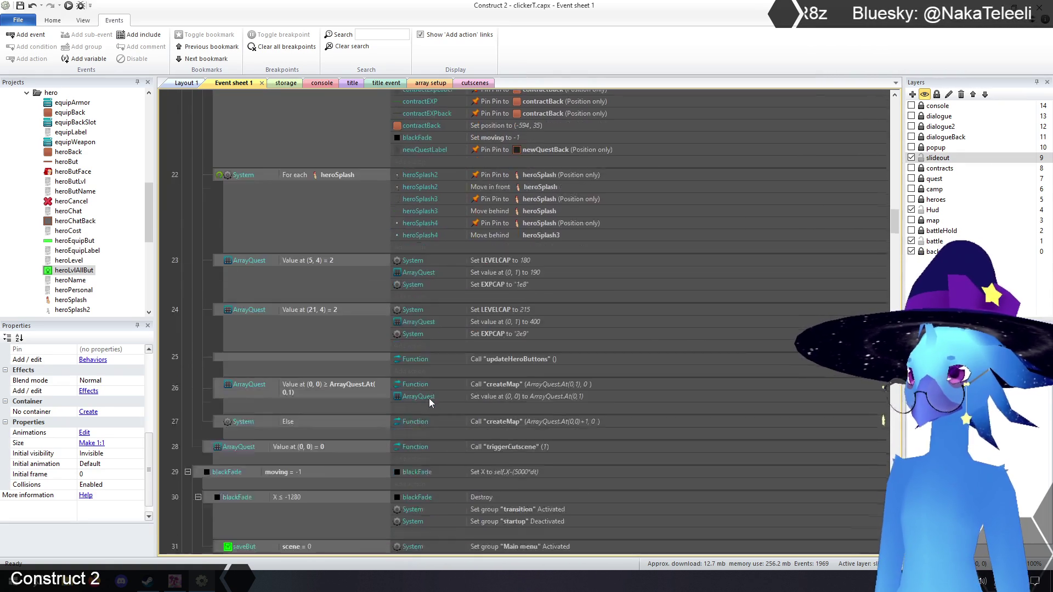
{"action": "scroll", "coordinate": [429, 397], "scroll_direction": "down", "scroll_amount": 3}
{"action": "scroll", "coordinate": [429, 397], "scroll_direction": "up", "scroll_amount": 6}
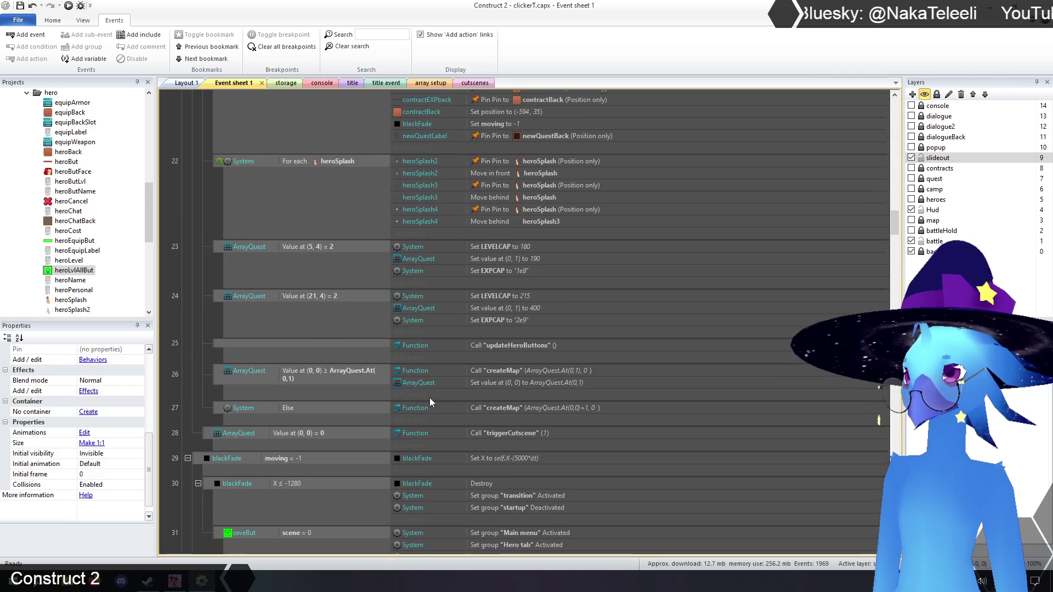
{"action": "scroll", "coordinate": [429, 397], "scroll_direction": "down", "scroll_amount": 3}
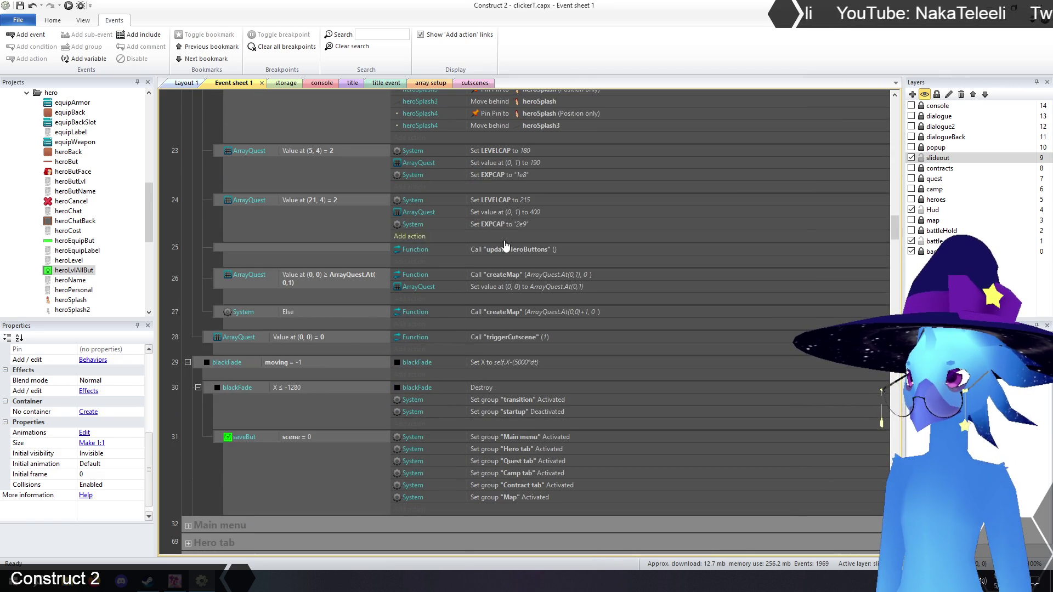
{"action": "scroll", "coordinate": [438, 219], "scroll_direction": "up", "scroll_amount": 1}
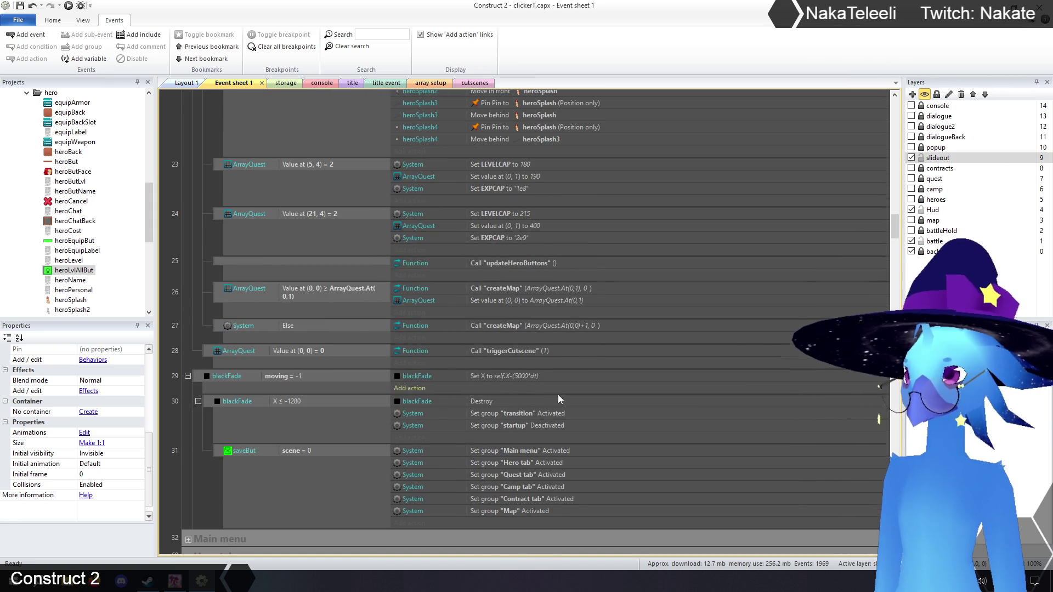
{"action": "scroll", "coordinate": [555, 397], "scroll_direction": "up", "scroll_amount": 3}
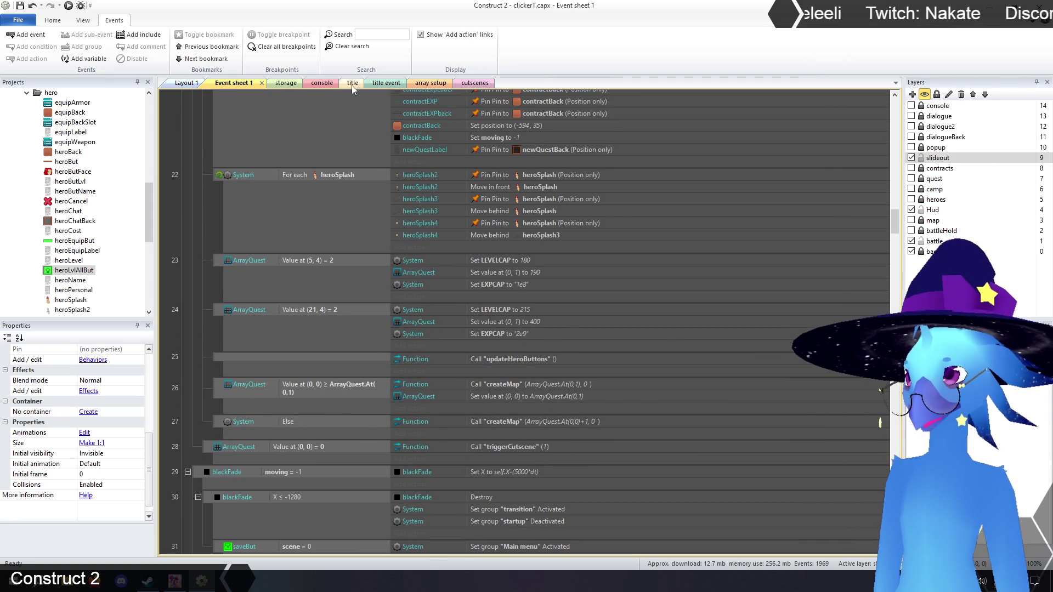
{"action": "left_click", "coordinate": [352, 85]}
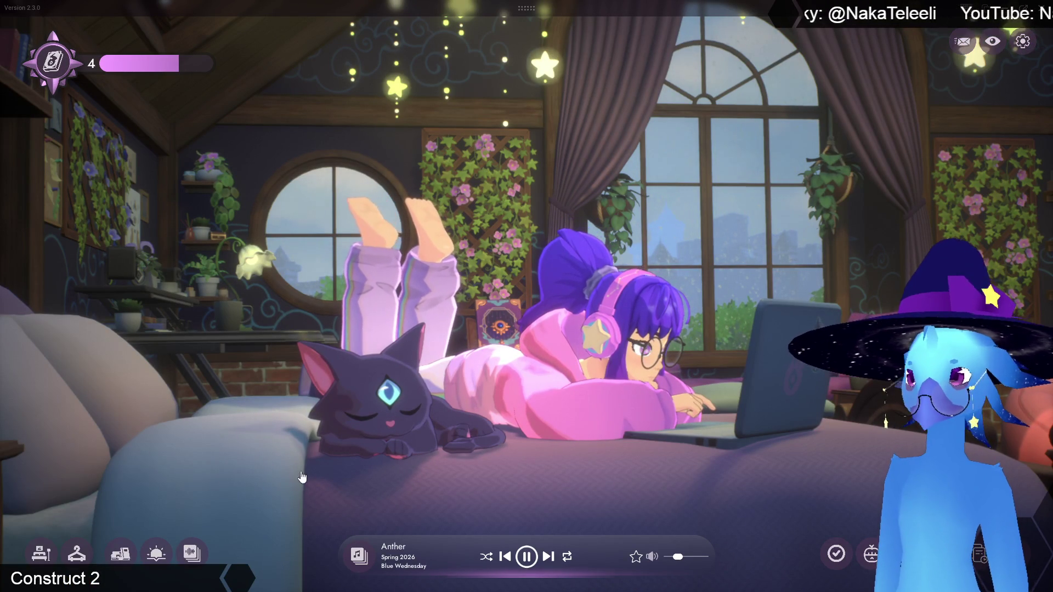
Look up the undiscovered spirit's clue in the Spiritdex
{"action": "left_click", "coordinate": [59, 67]}
{"action": "left_click", "coordinate": [304, 312]}
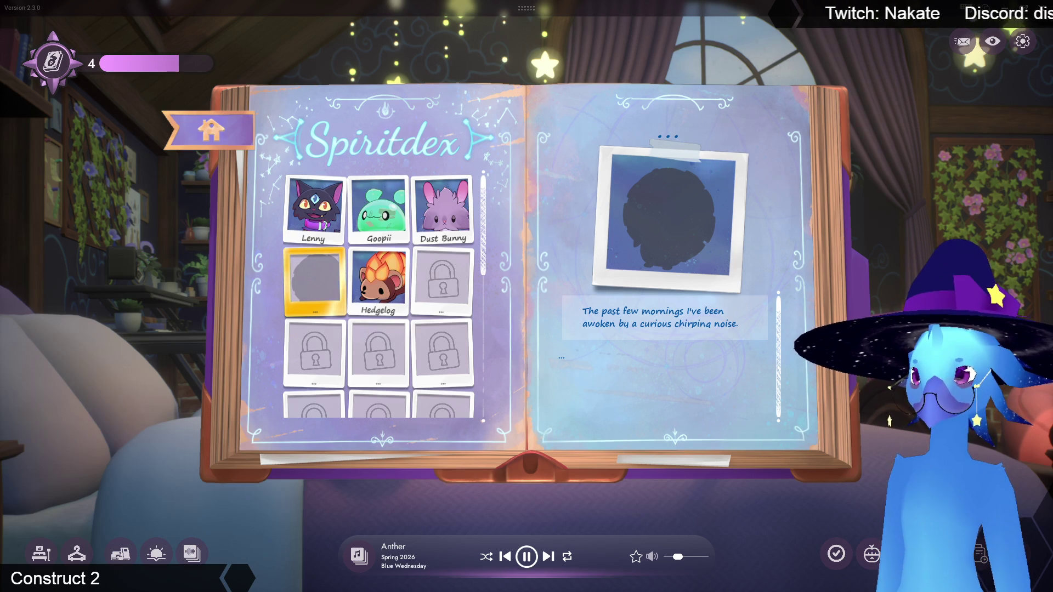
{"action": "left_click", "coordinate": [50, 65]}
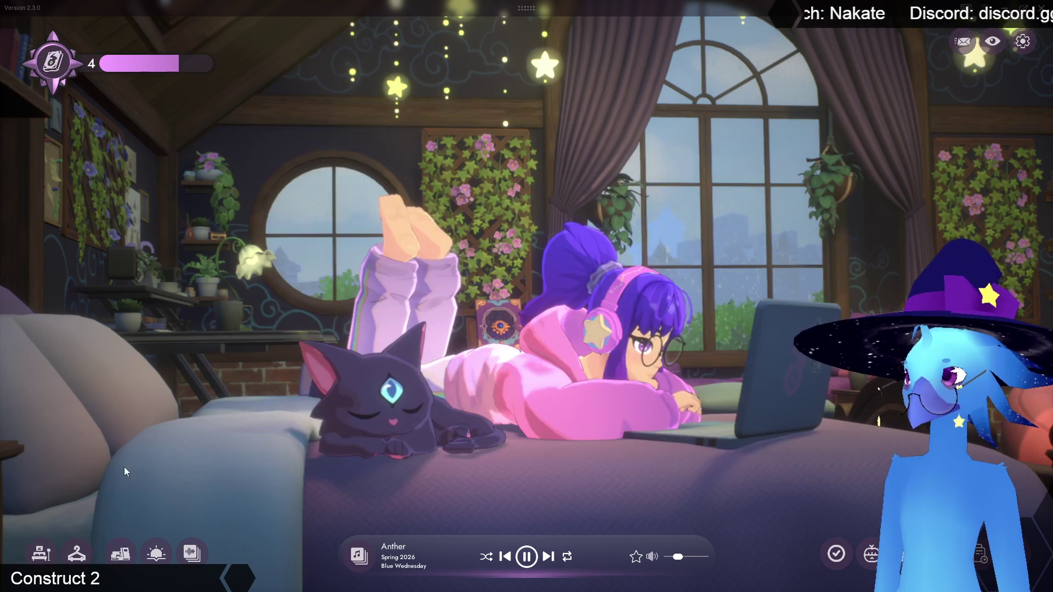
Switch the room to the Relaxing camera view
{"action": "left_click", "coordinate": [157, 554]}
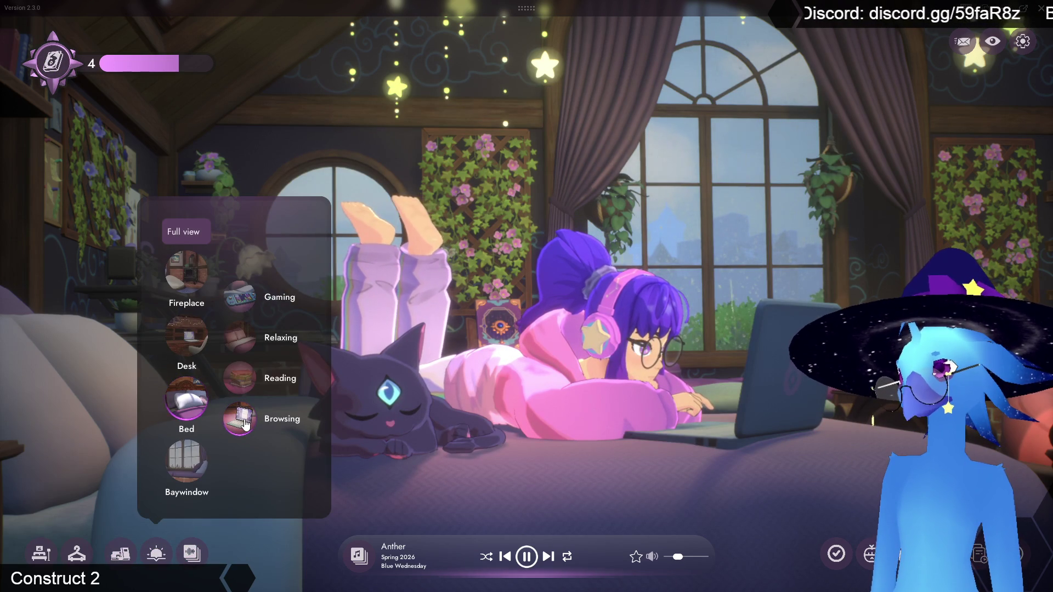
{"action": "left_click", "coordinate": [257, 332]}
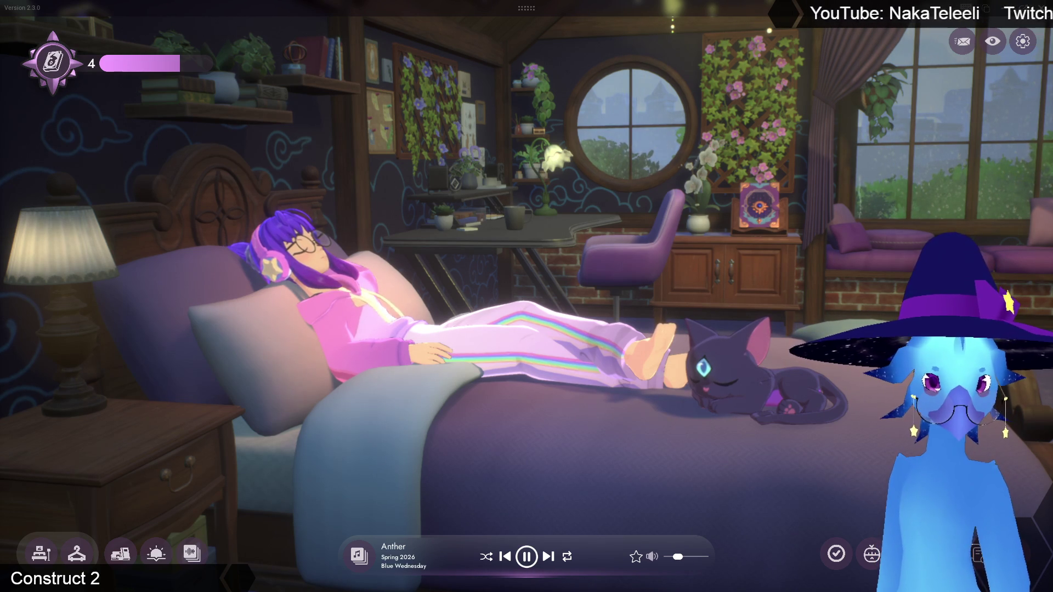
{"action": "key", "text": "alt+Tab"}
Back in Construct 2, run the preview from the title layout with F5
{"action": "key", "text": "Tab"}
{"action": "key", "text": "Tab"}
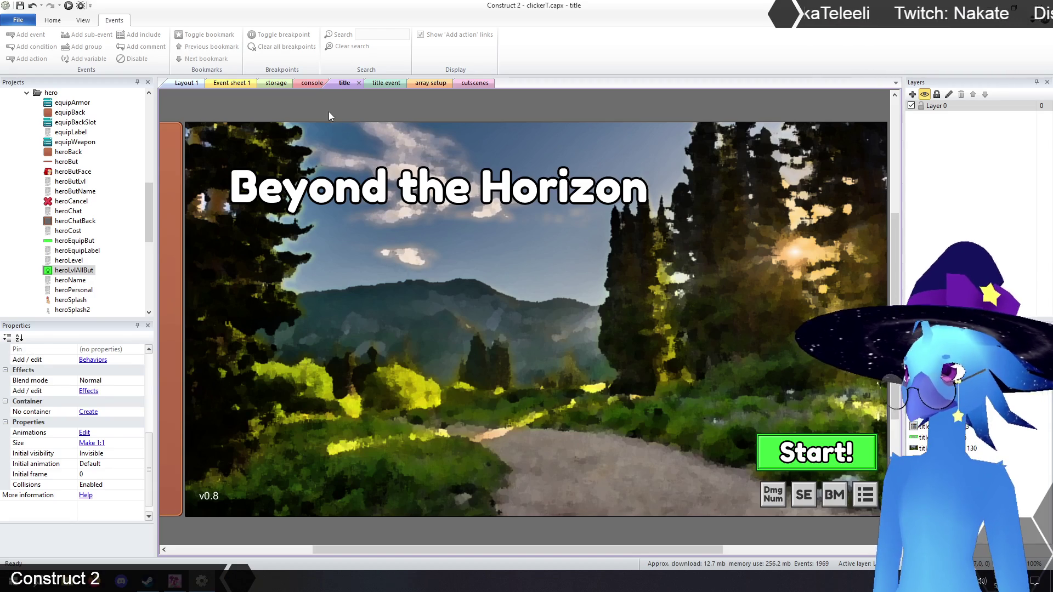
{"action": "left_click", "coordinate": [334, 113]}
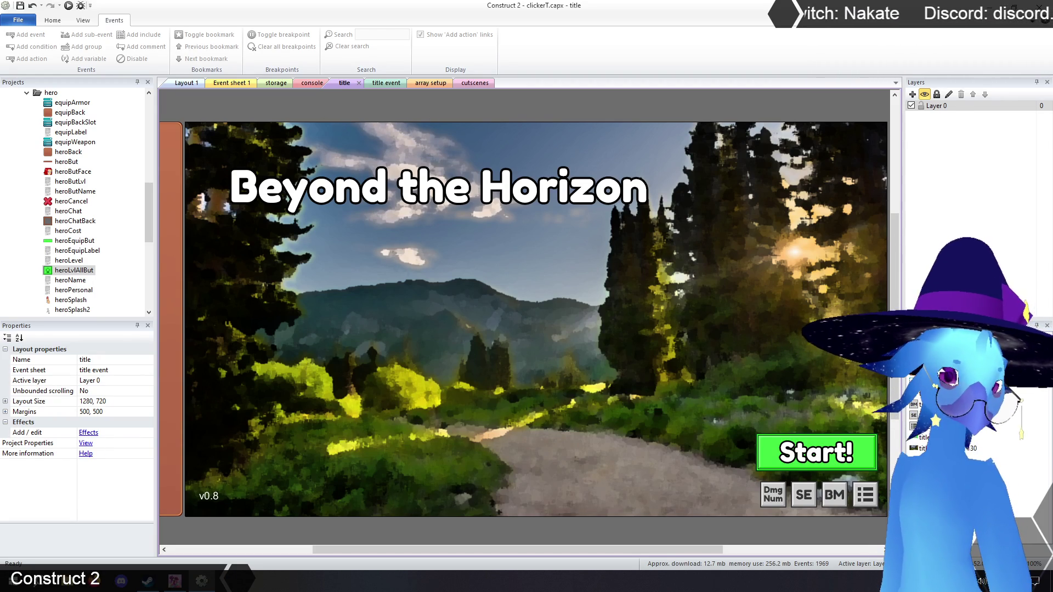
{"action": "key", "text": "F5"}
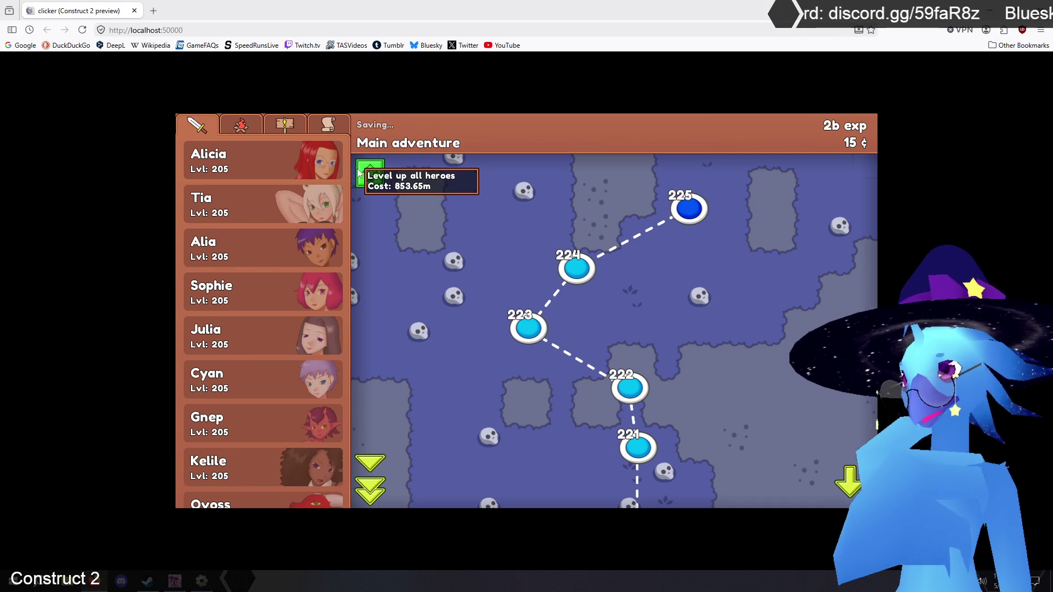
Inspect the first hero's details in the preview, then return to Event sheet 1
{"action": "left_click", "coordinate": [289, 163]}
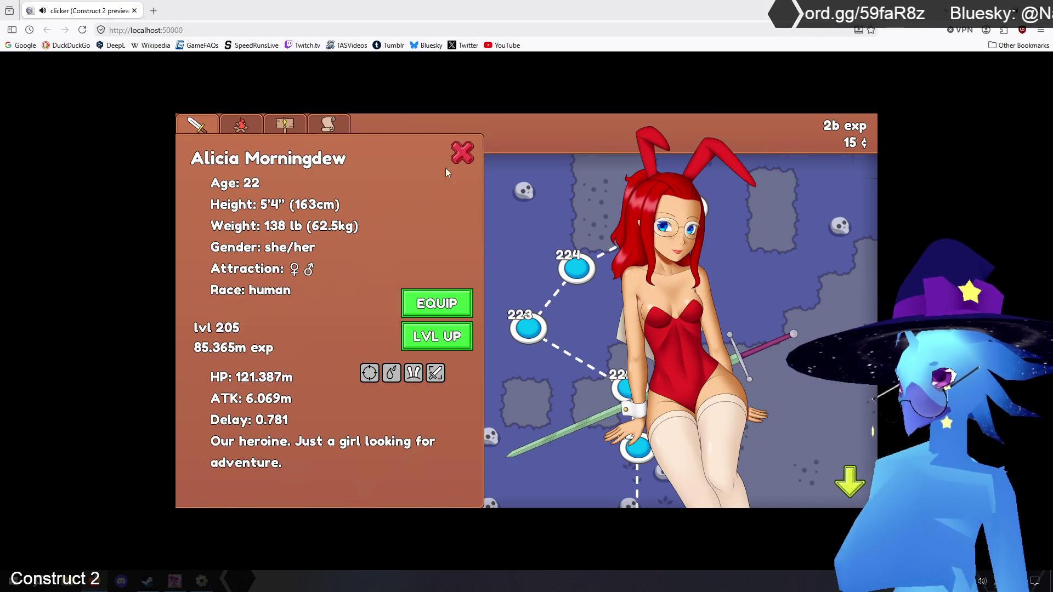
{"action": "left_click", "coordinate": [462, 152]}
{"action": "left_click", "coordinate": [296, 155]}
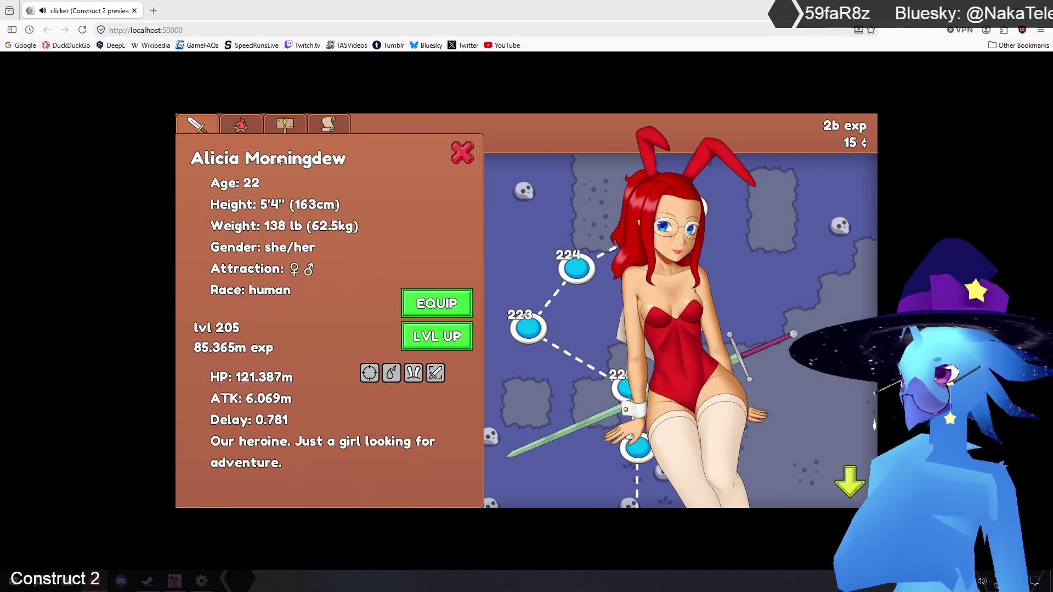
{"action": "left_click", "coordinate": [464, 153]}
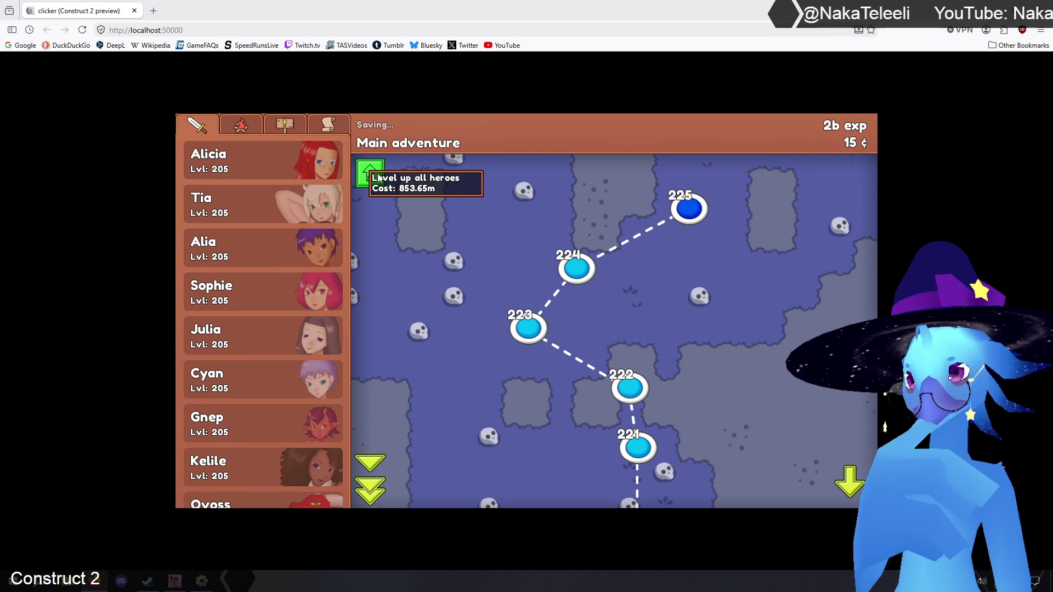
{"action": "key", "text": "alt+Tab"}
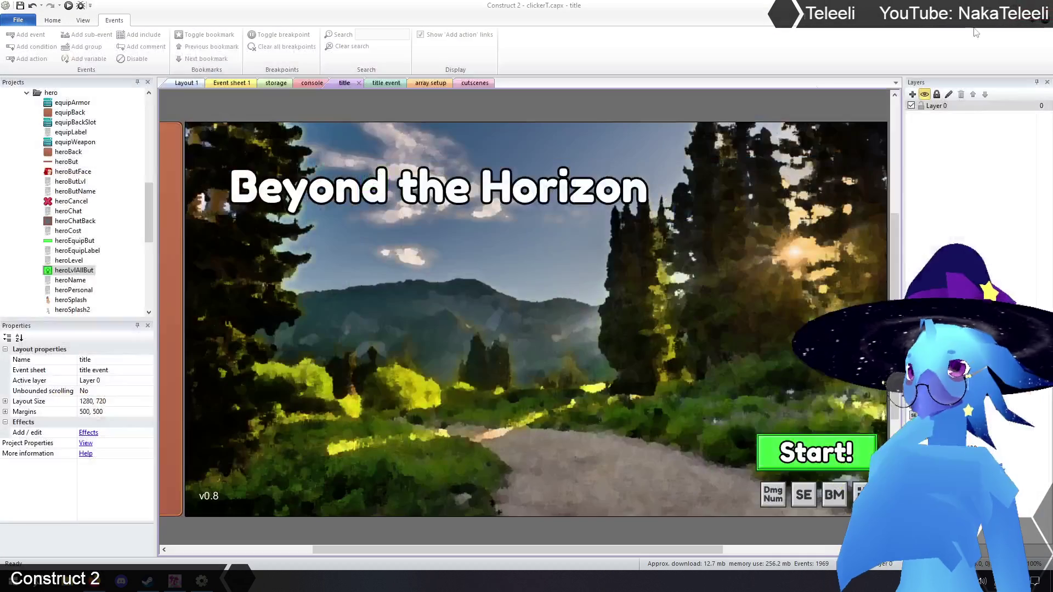
{"action": "left_click", "coordinate": [232, 84]}
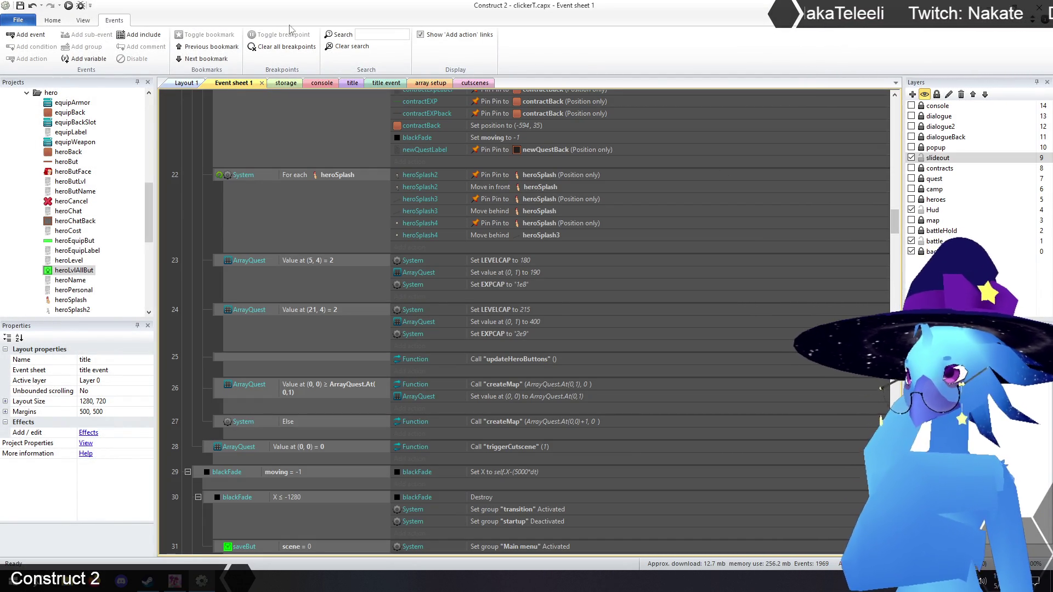
Filter events by 'expcap' and change event 24's Set EXPCAP from 2e9 to 1e10
{"action": "left_click", "coordinate": [372, 35]}
{"action": "type", "text": "expcap"}
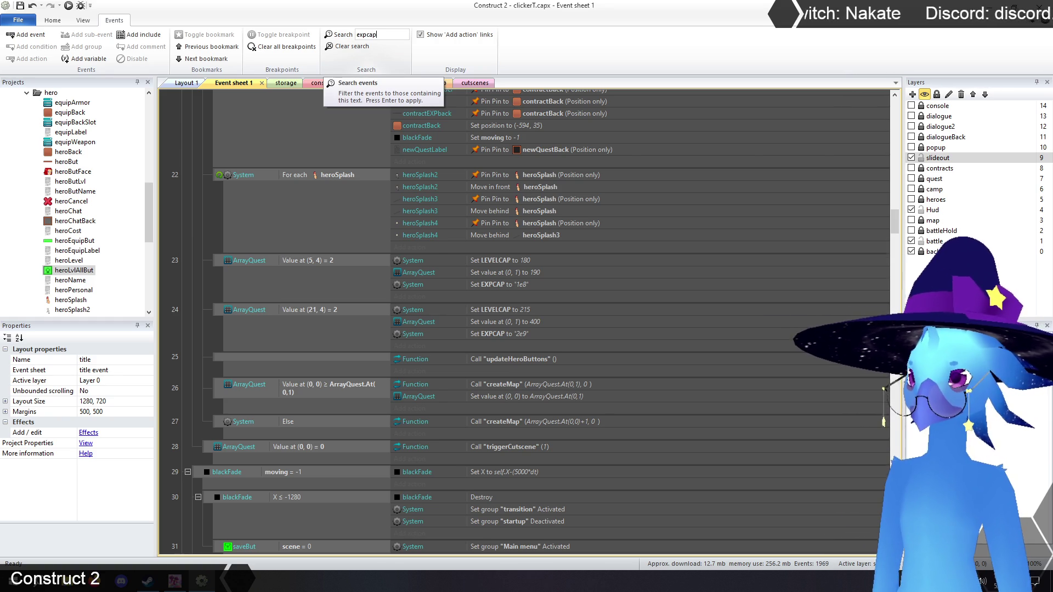
{"action": "key", "text": "Return"}
{"action": "scroll", "coordinate": [518, 235], "scroll_direction": "down", "scroll_amount": 5}
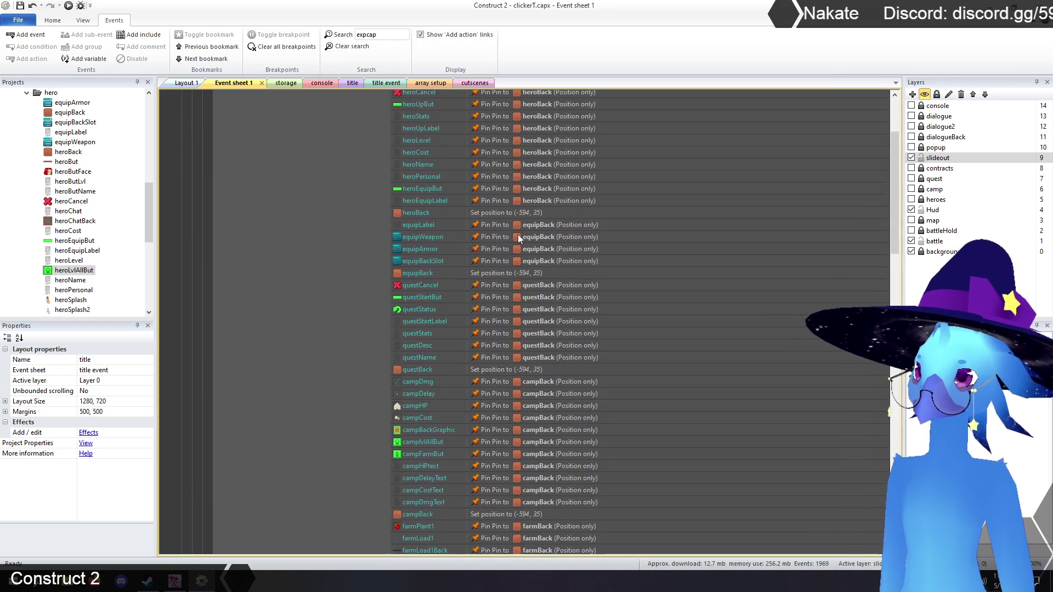
{"action": "scroll", "coordinate": [523, 231], "scroll_direction": "down", "scroll_amount": 5}
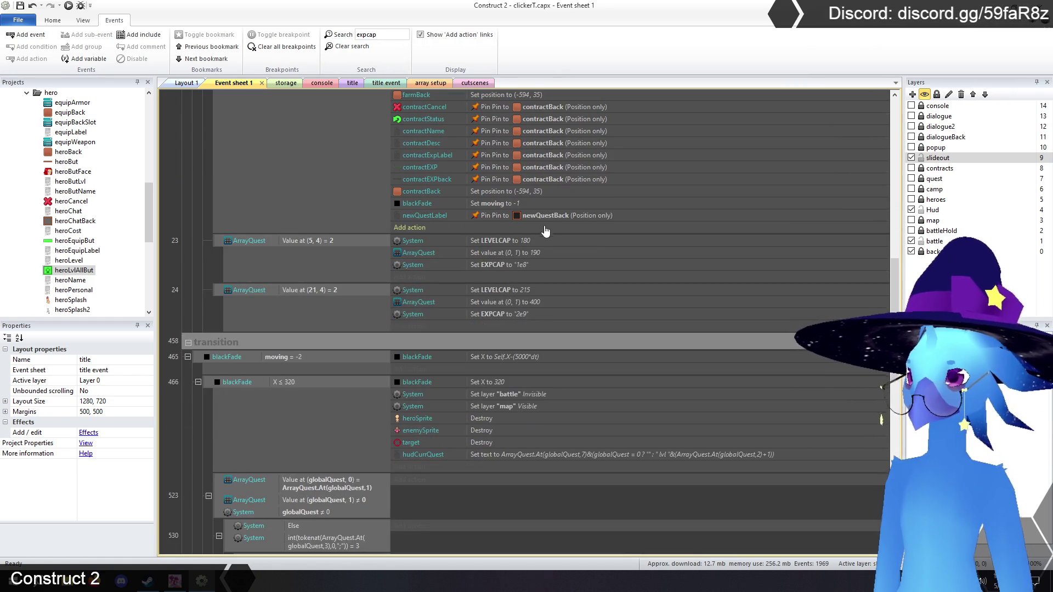
{"action": "double_click", "coordinate": [522, 314]}
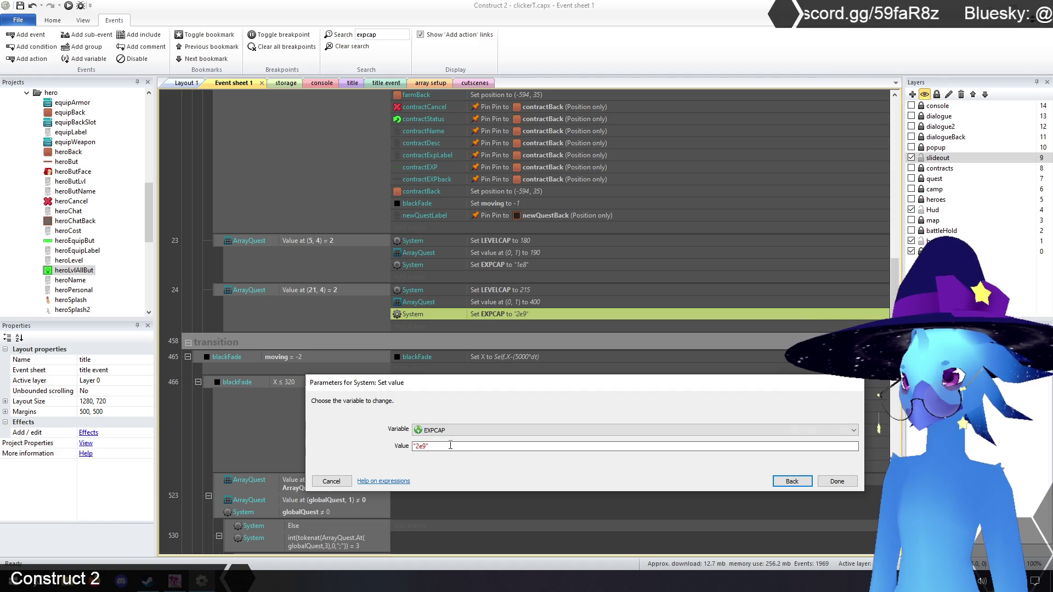
{"action": "left_click", "coordinate": [419, 446]}
{"action": "type", "text": "1e"}
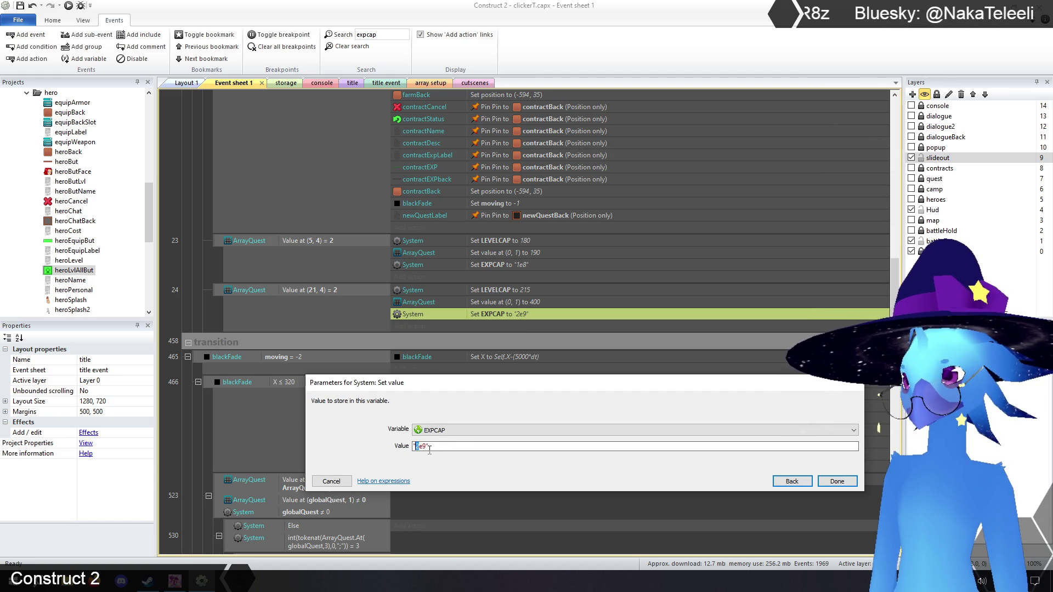
{"action": "type", "text": "10"}
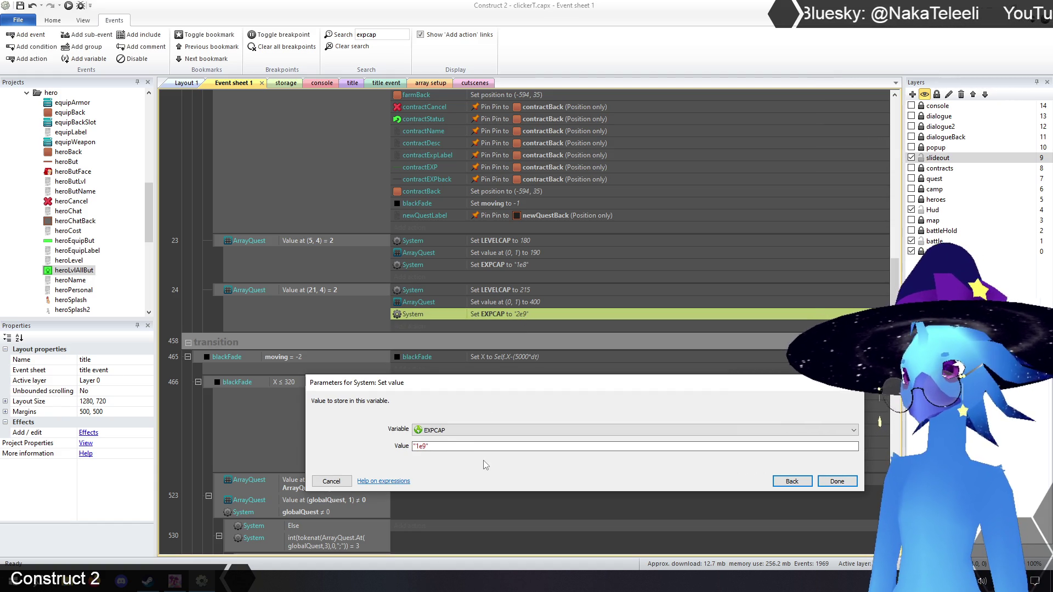
{"action": "left_click", "coordinate": [837, 481]}
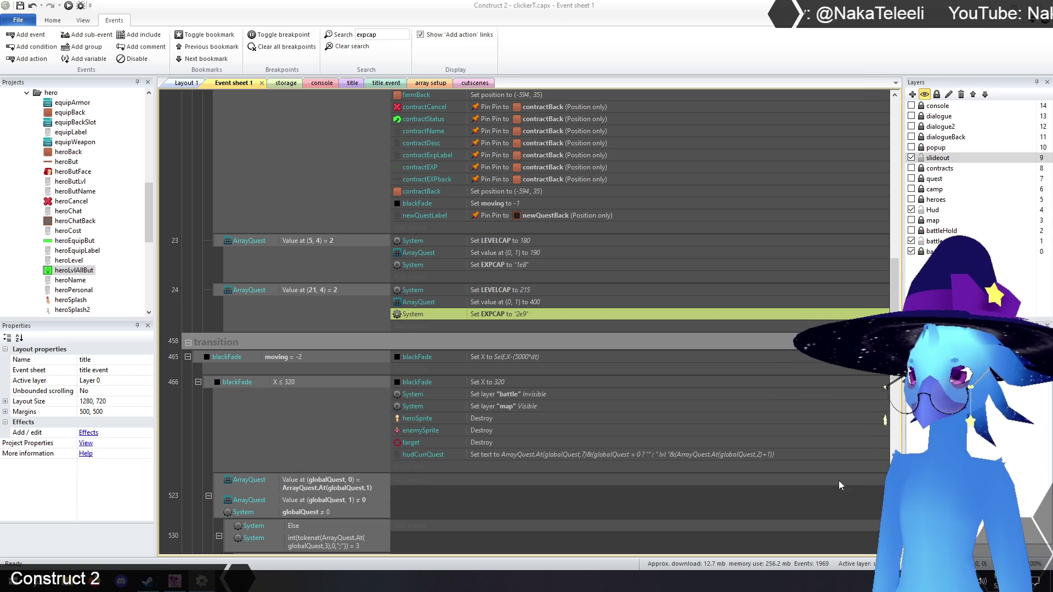
{"action": "left_click", "coordinate": [724, 322]}
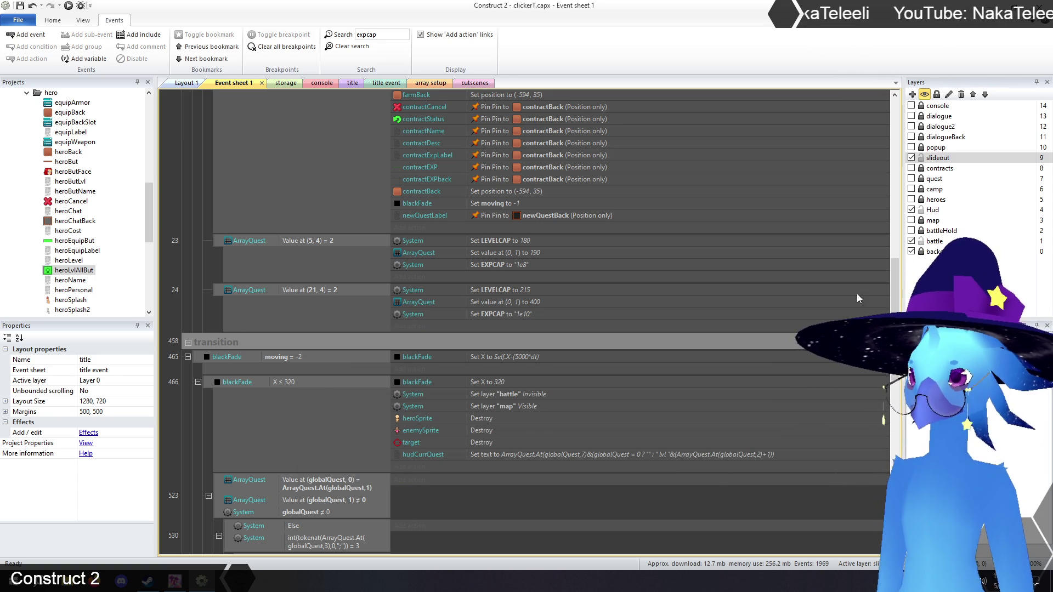
Set event 532's EXPCAP to 1e10 too, then preview from the title layout
{"action": "scroll", "coordinate": [896, 282], "scroll_direction": "down", "scroll_amount": 3}
{"action": "scroll", "coordinate": [896, 282], "scroll_direction": "down", "scroll_amount": 8}
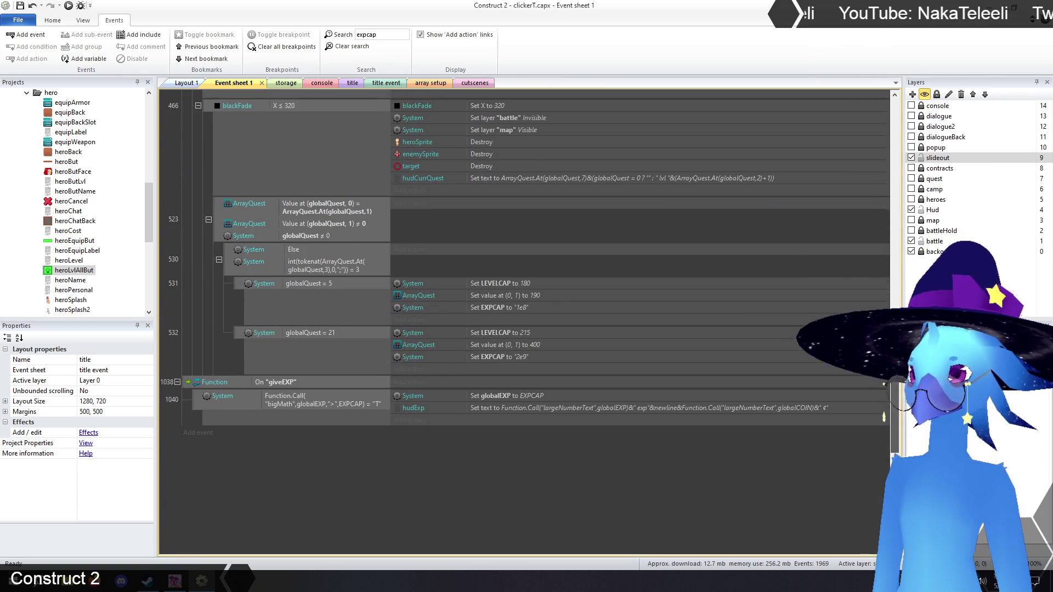
{"action": "left_click", "coordinate": [518, 358]}
{"action": "double_click", "coordinate": [518, 358]}
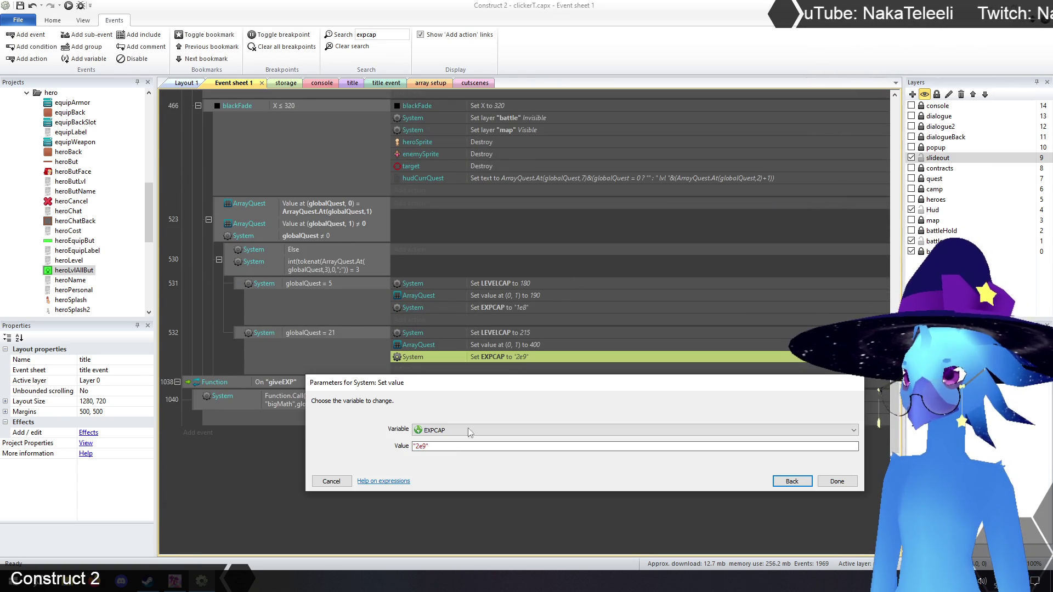
{"action": "type", "text": "\"1e9\""}
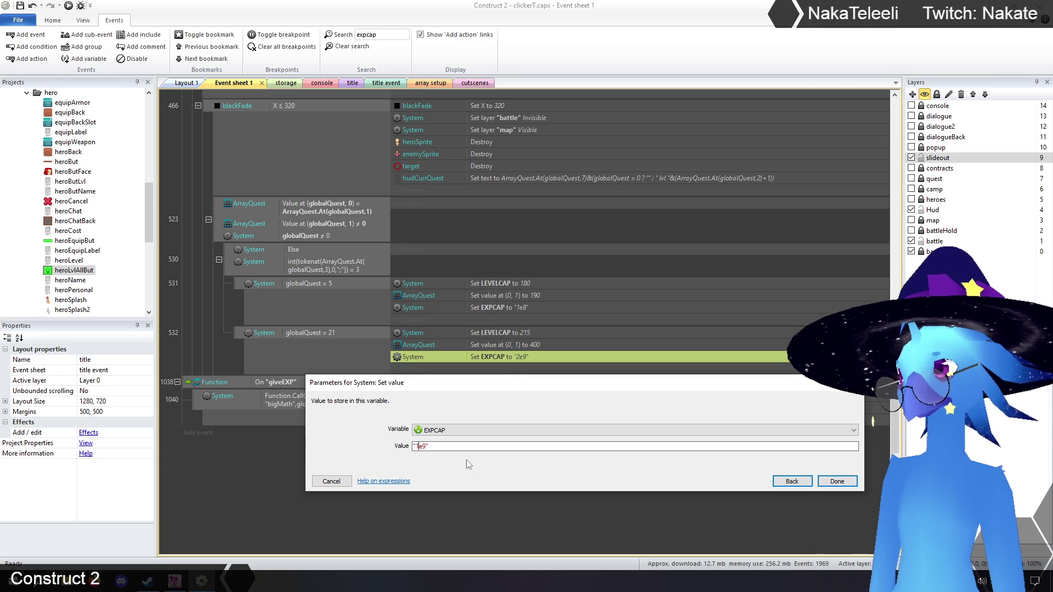
{"action": "key", "text": "Left"}
{"action": "key", "text": "BackSpace"}
{"action": "type", "text": "10"}
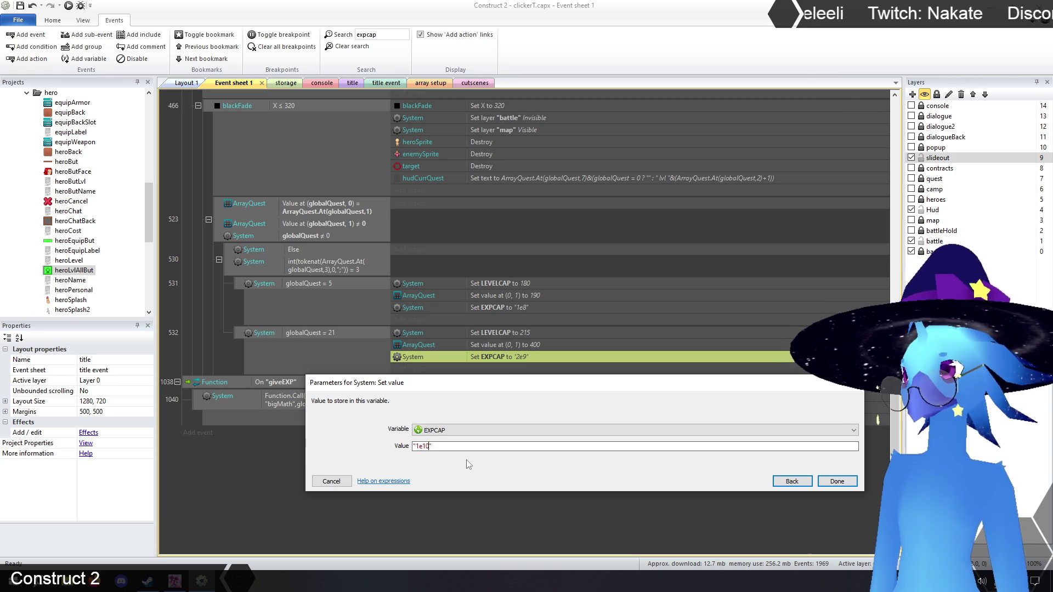
{"action": "left_click", "coordinate": [837, 481]}
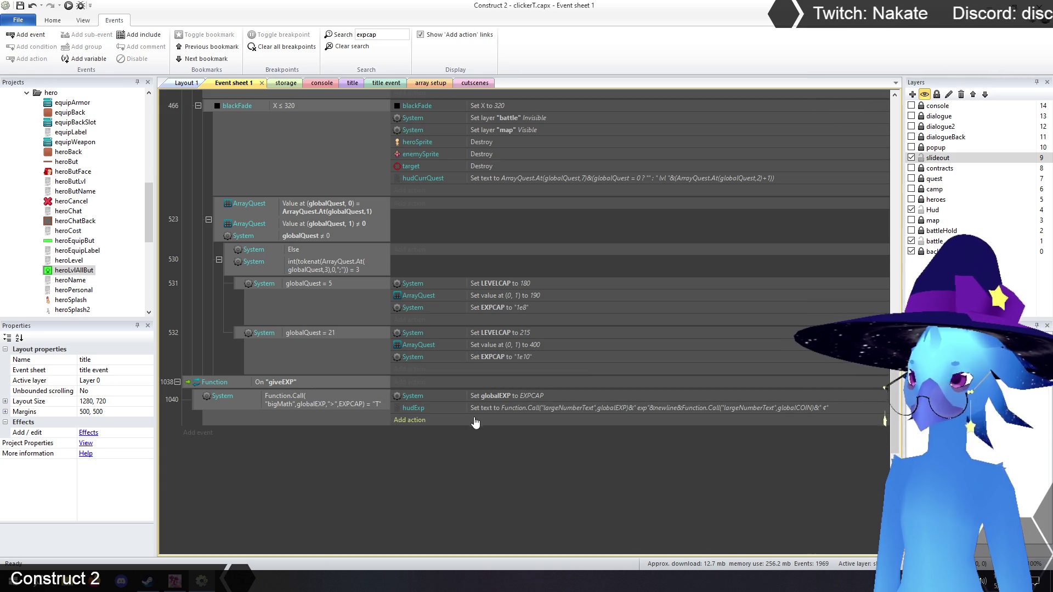
{"action": "left_click", "coordinate": [352, 83]}
{"action": "left_click", "coordinate": [68, 7]}
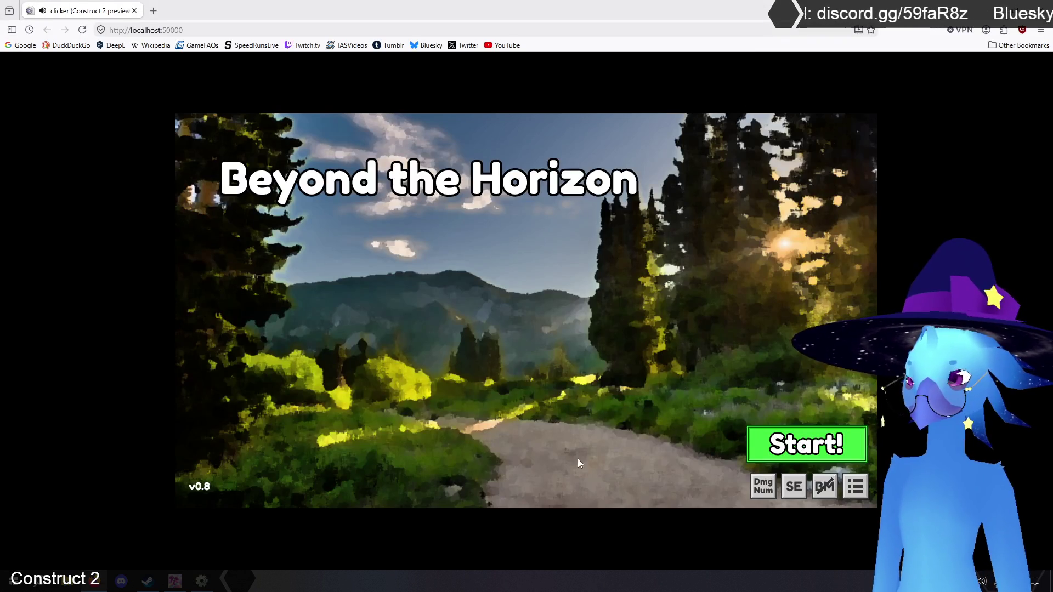
Start the game, level all heroes up twice (205 to 207), and glance at quests and items
{"action": "left_click", "coordinate": [578, 463]}
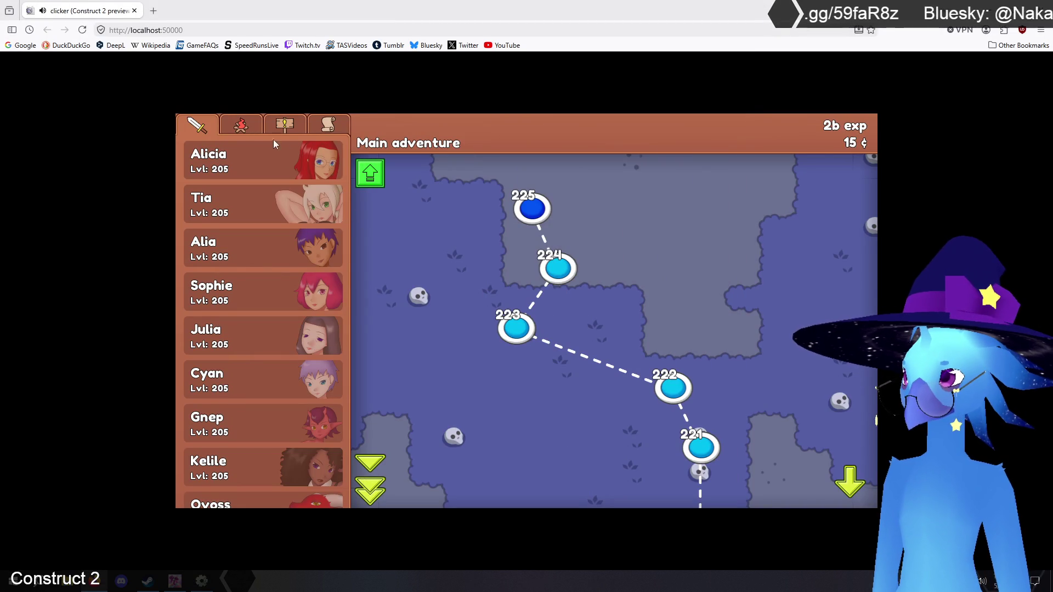
{"action": "left_click", "coordinate": [369, 180]}
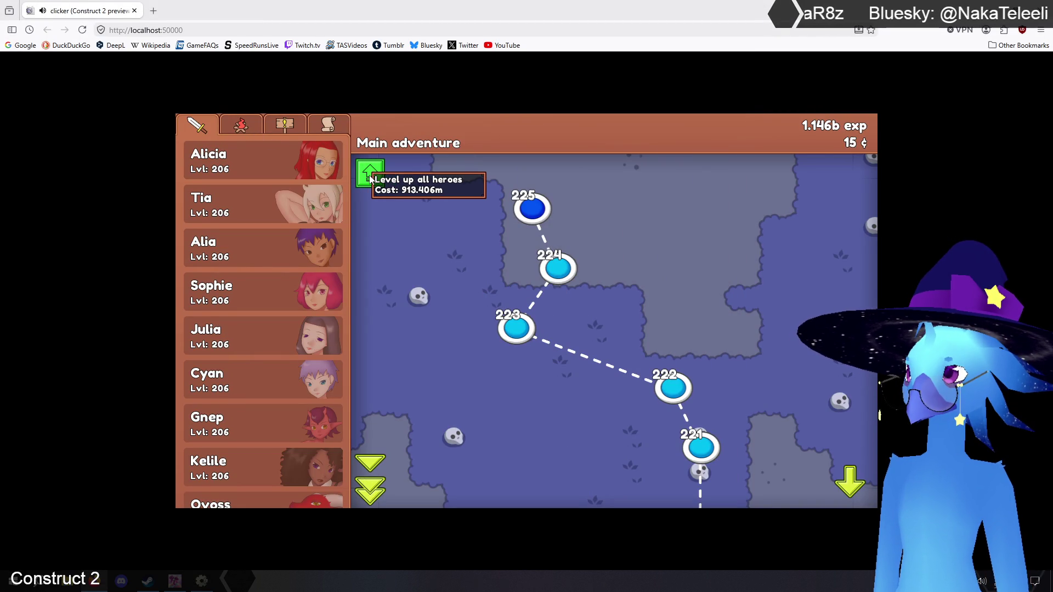
{"action": "left_click", "coordinate": [370, 176]}
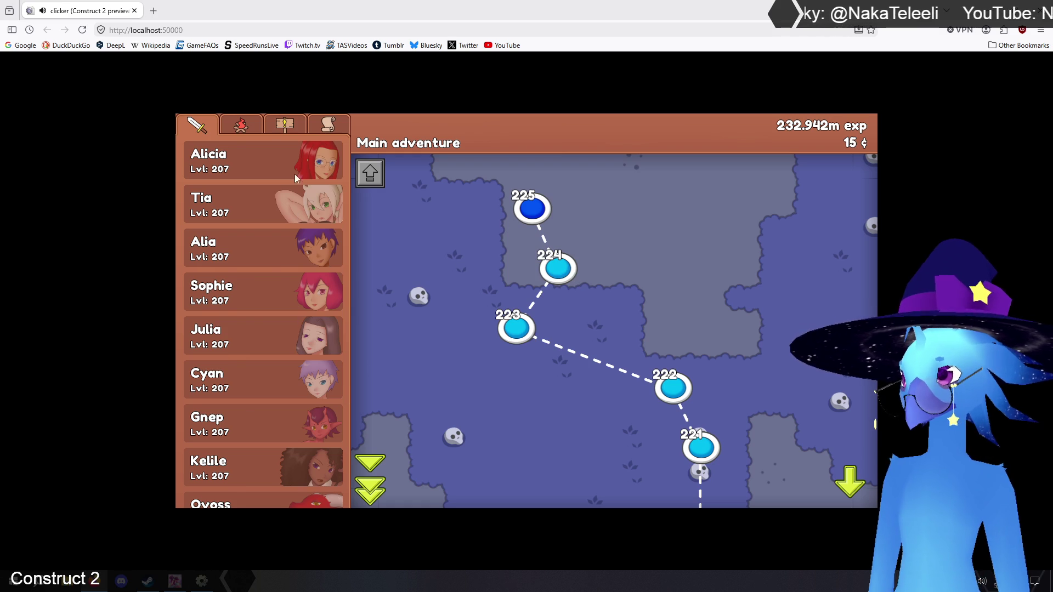
{"action": "left_click", "coordinate": [289, 127]}
{"action": "left_click", "coordinate": [333, 126]}
{"action": "left_click", "coordinate": [287, 125]}
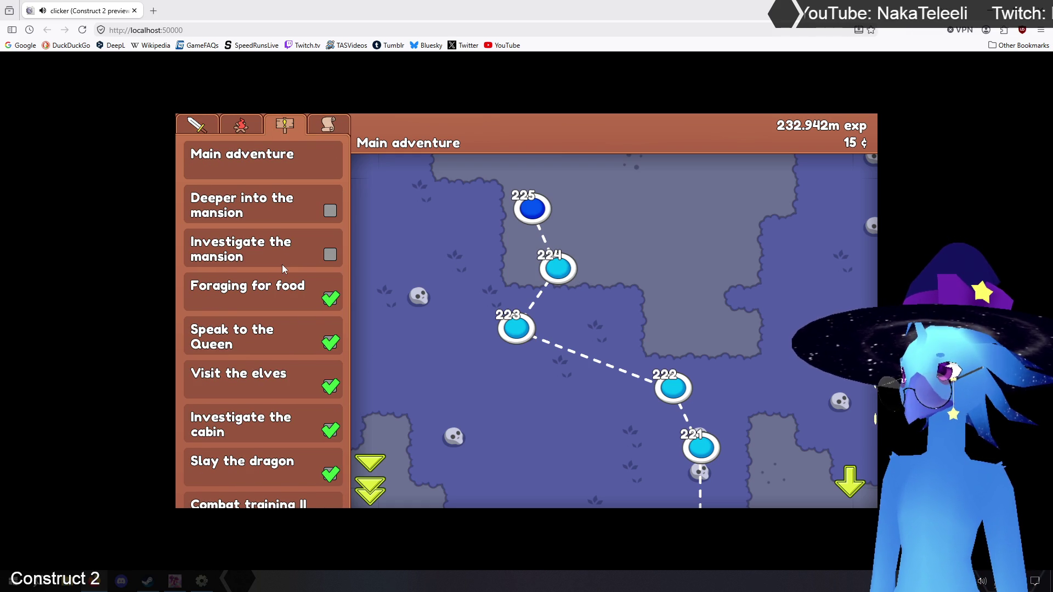
Review the Investigate the mansion quest and Maid dress, then begin the mansion quest
{"action": "left_click", "coordinate": [277, 251]}
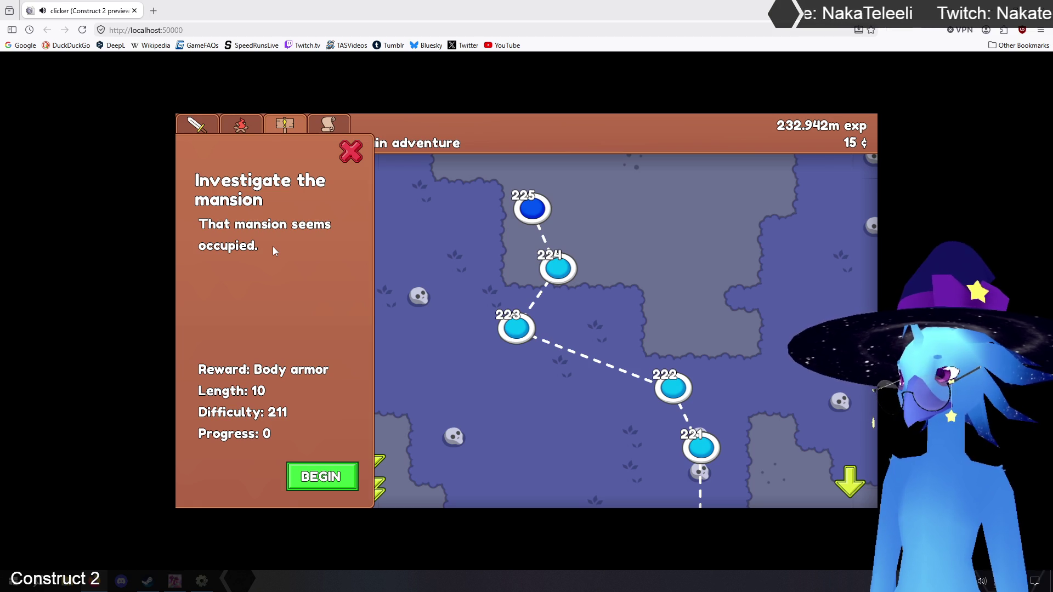
{"action": "left_click", "coordinate": [351, 156]}
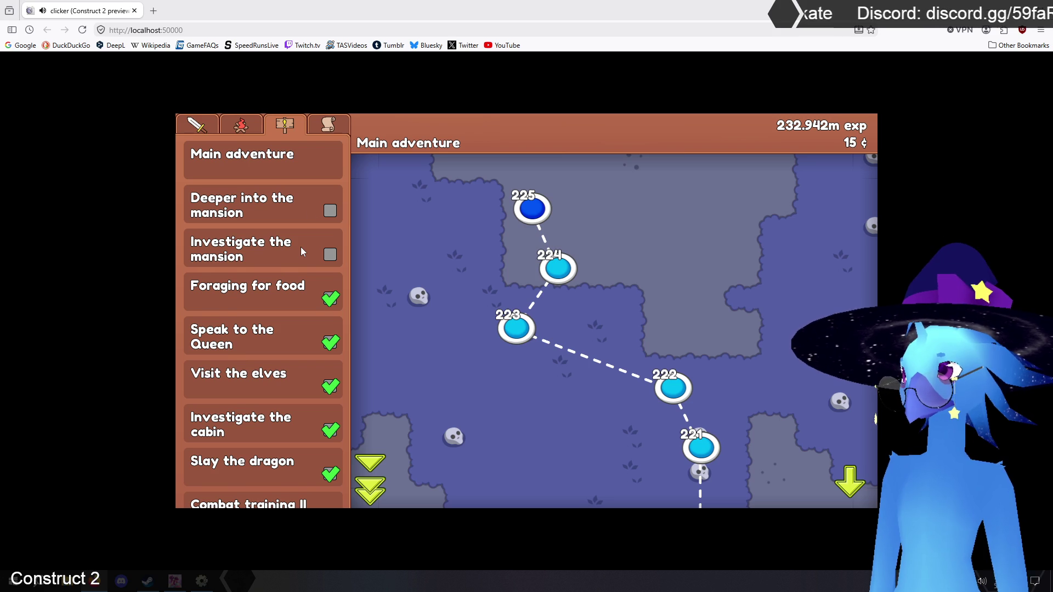
{"action": "left_click", "coordinate": [324, 128]}
{"action": "left_click", "coordinate": [300, 176]}
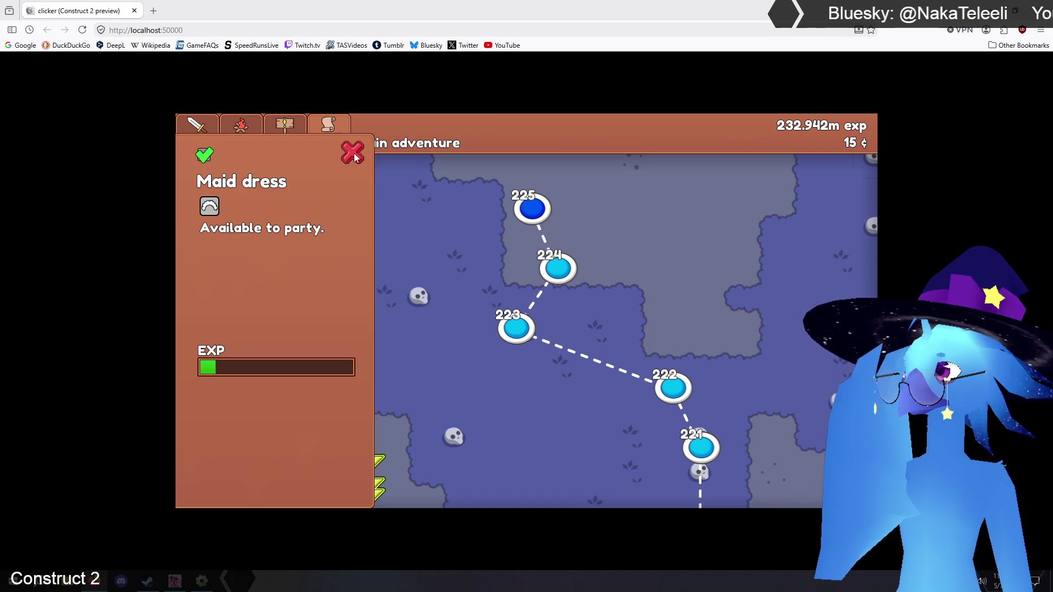
{"action": "left_click", "coordinate": [353, 154]}
{"action": "left_click", "coordinate": [286, 125]}
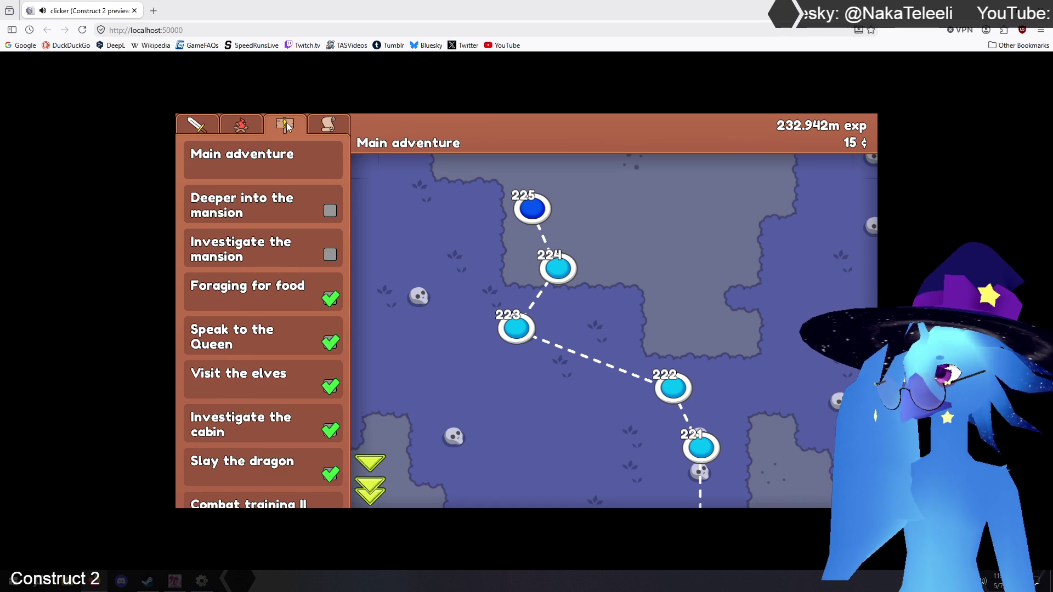
{"action": "left_click", "coordinate": [253, 242]}
{"action": "left_click", "coordinate": [336, 485]}
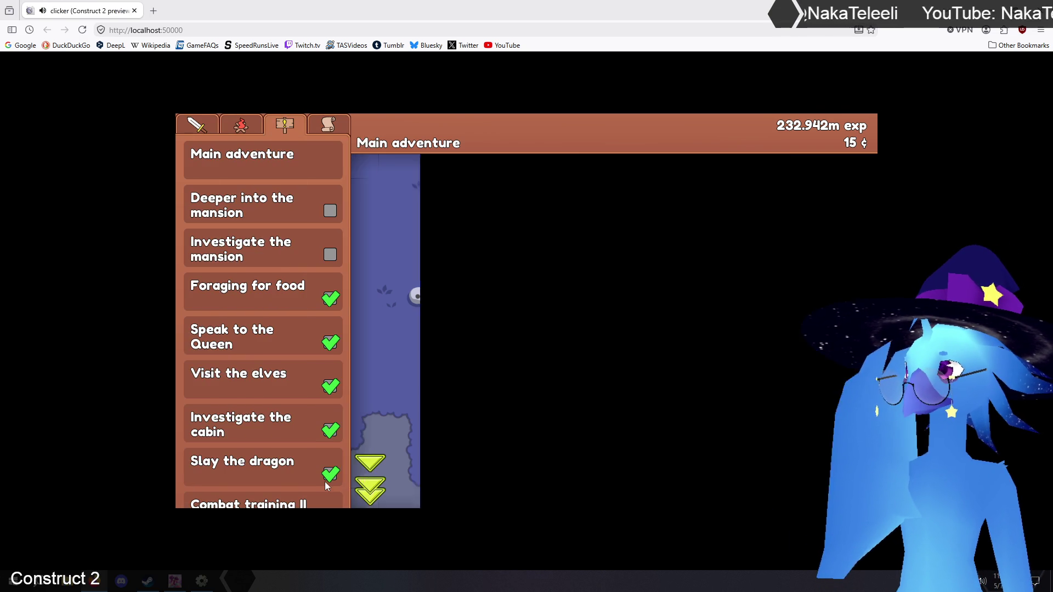
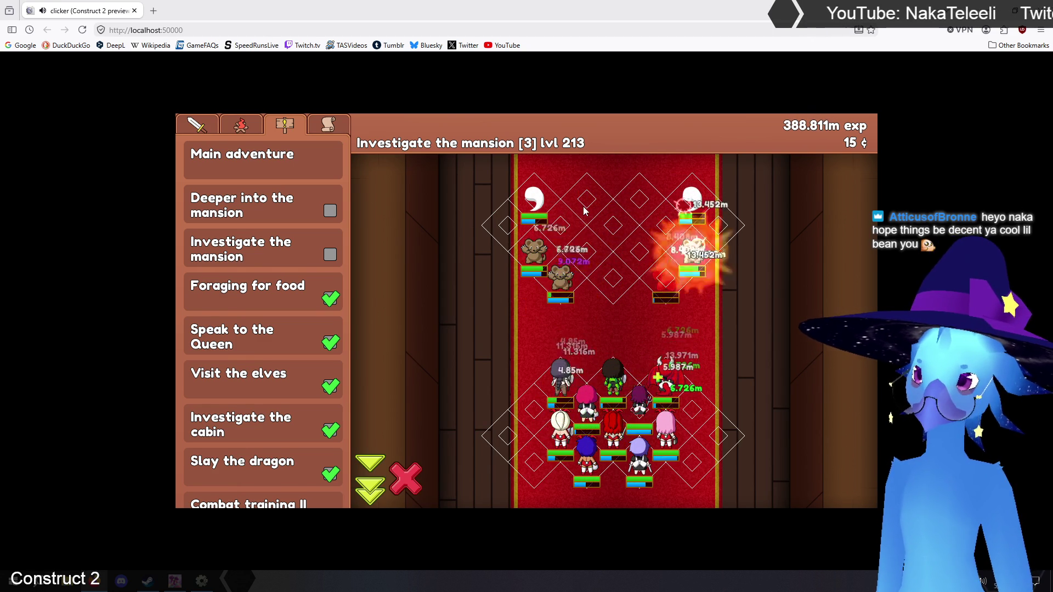
Target the ghosts and start each Investigate the mansion stage from 4 through 7
{"action": "left_click", "coordinate": [535, 199]}
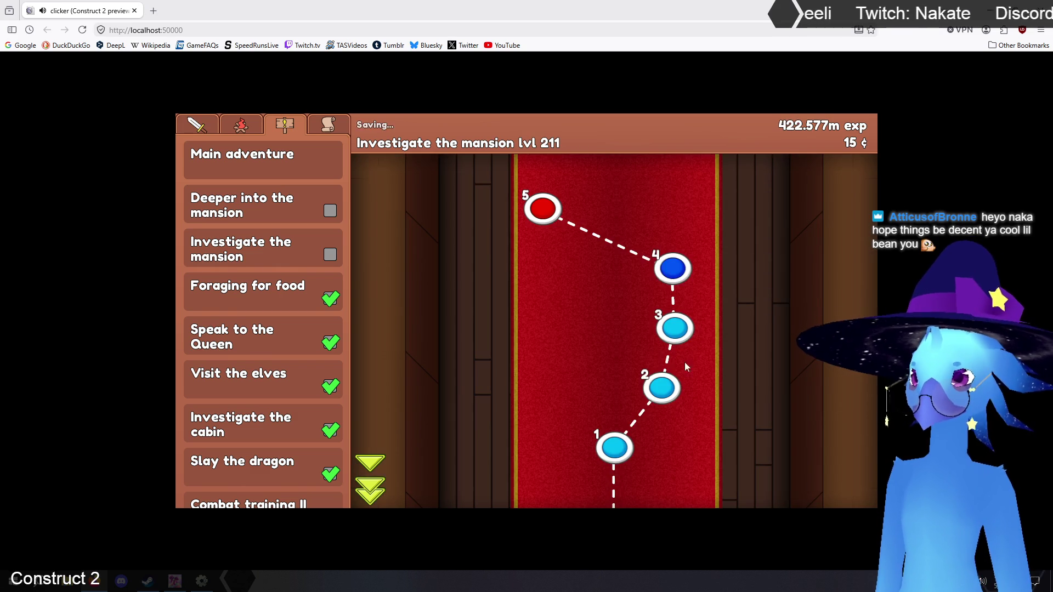
{"action": "left_click", "coordinate": [585, 203]}
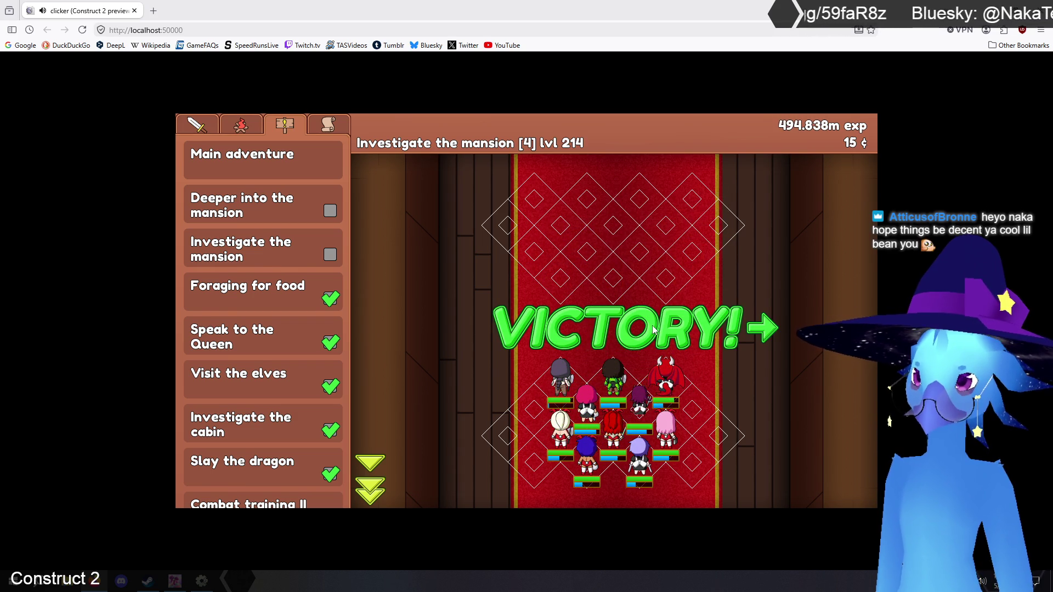
{"action": "left_click", "coordinate": [542, 209]}
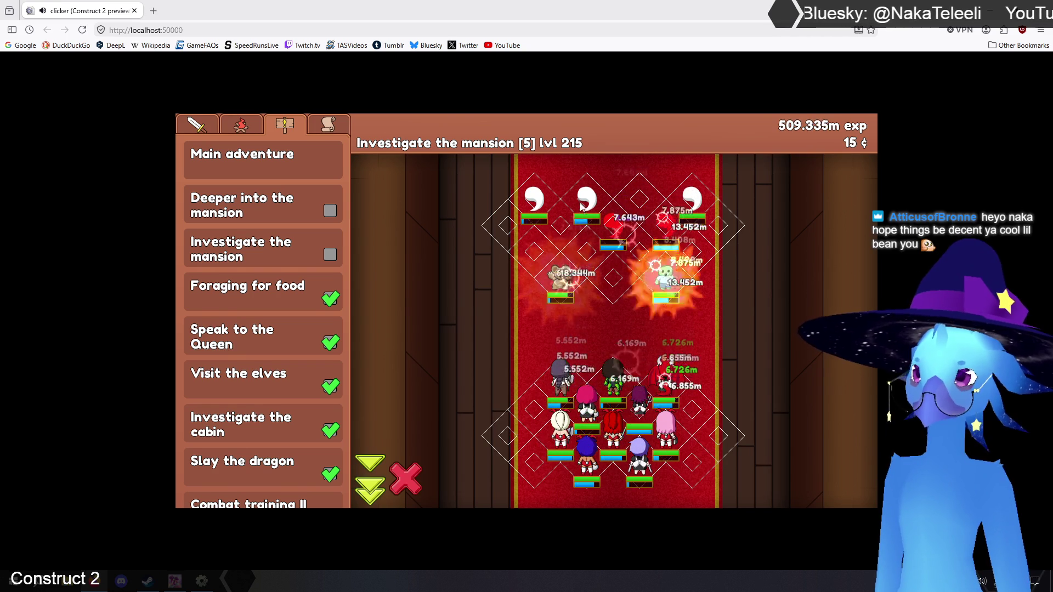
{"action": "left_click", "coordinate": [530, 218]}
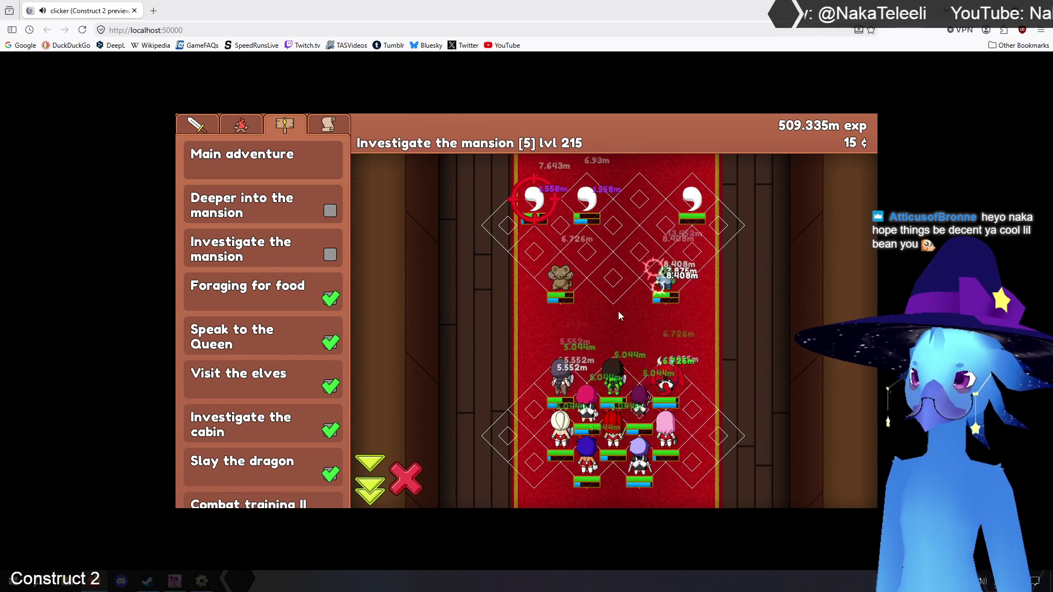
{"action": "left_click", "coordinate": [690, 203]}
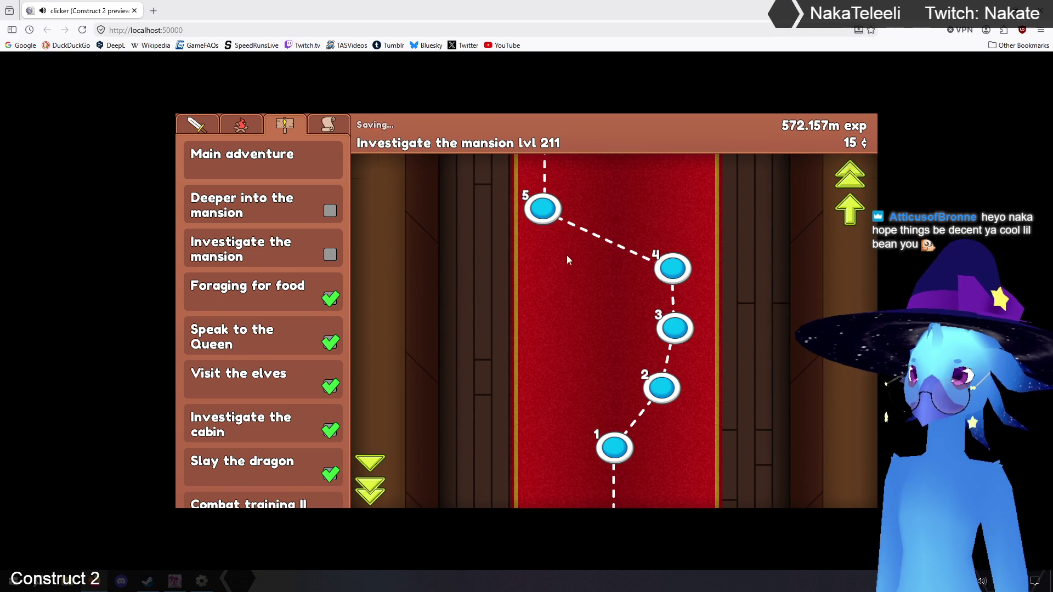
{"action": "left_click", "coordinate": [855, 228]}
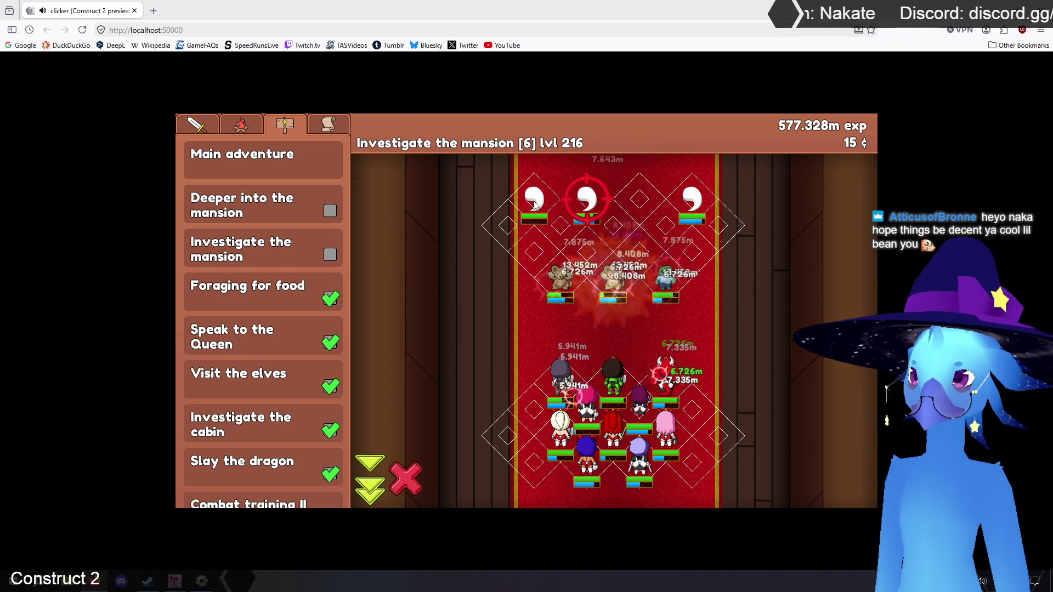
{"action": "left_click", "coordinate": [692, 203]}
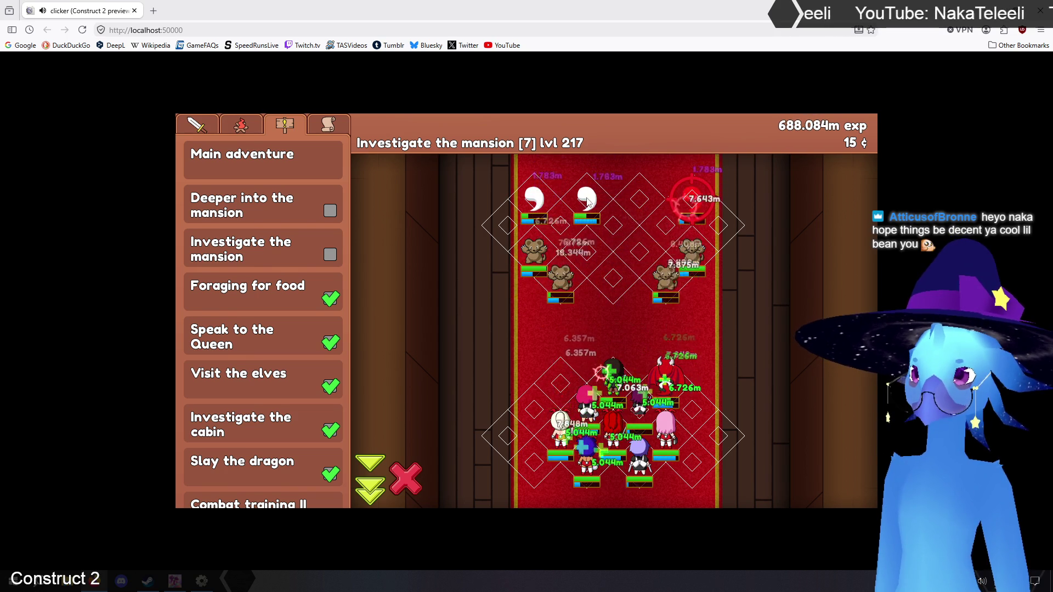
Target the ghosts through stages 8–10, then advance the dialogue on the Main adventure map
{"action": "left_click", "coordinate": [533, 199]}
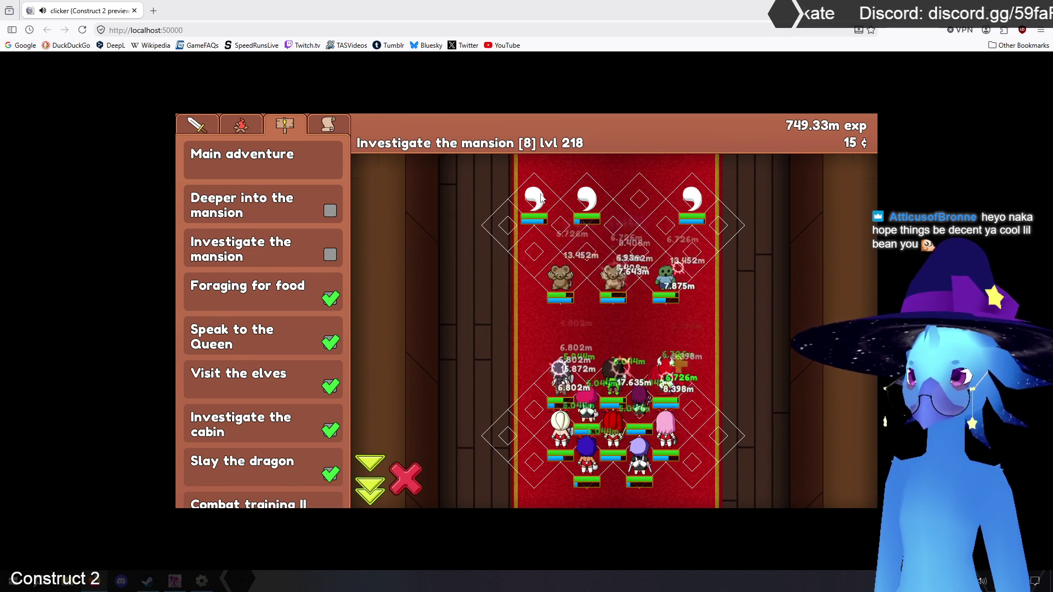
{"action": "left_click", "coordinate": [585, 199]}
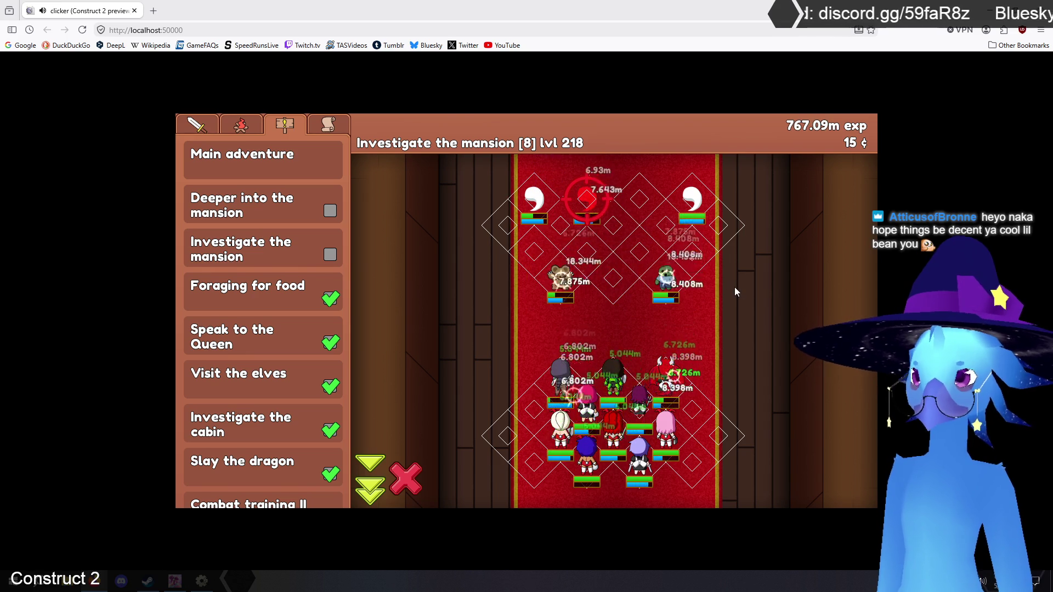
{"action": "left_click", "coordinate": [691, 200]}
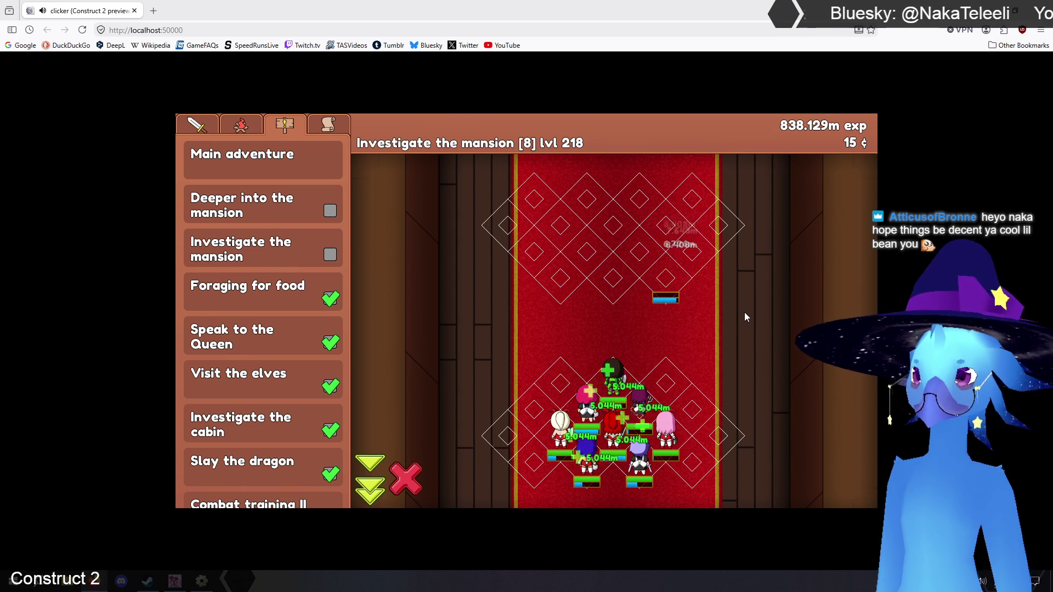
{"action": "left_click", "coordinate": [670, 267]}
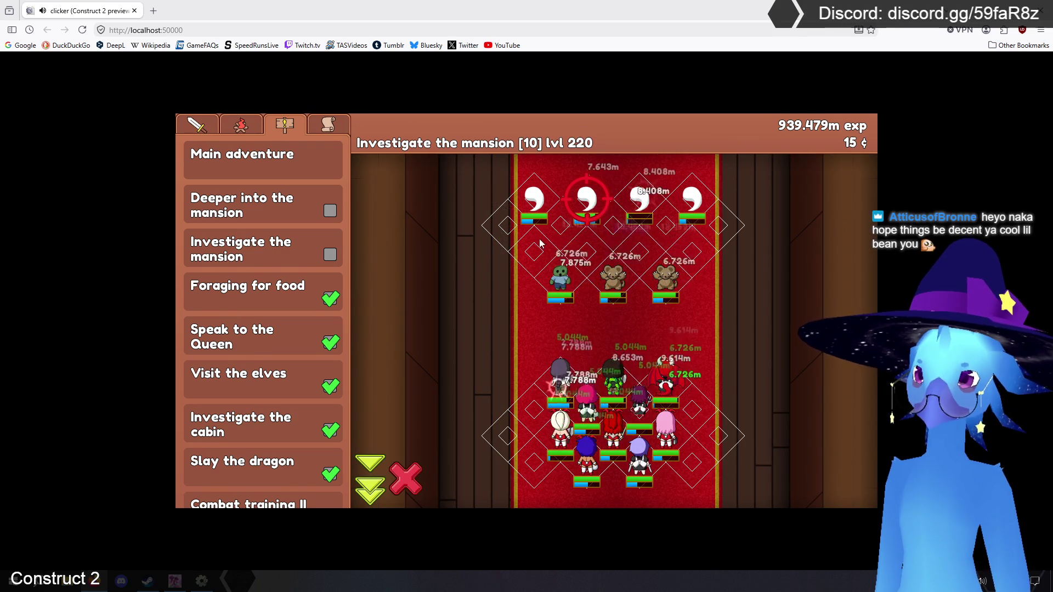
{"action": "left_click", "coordinate": [535, 217]}
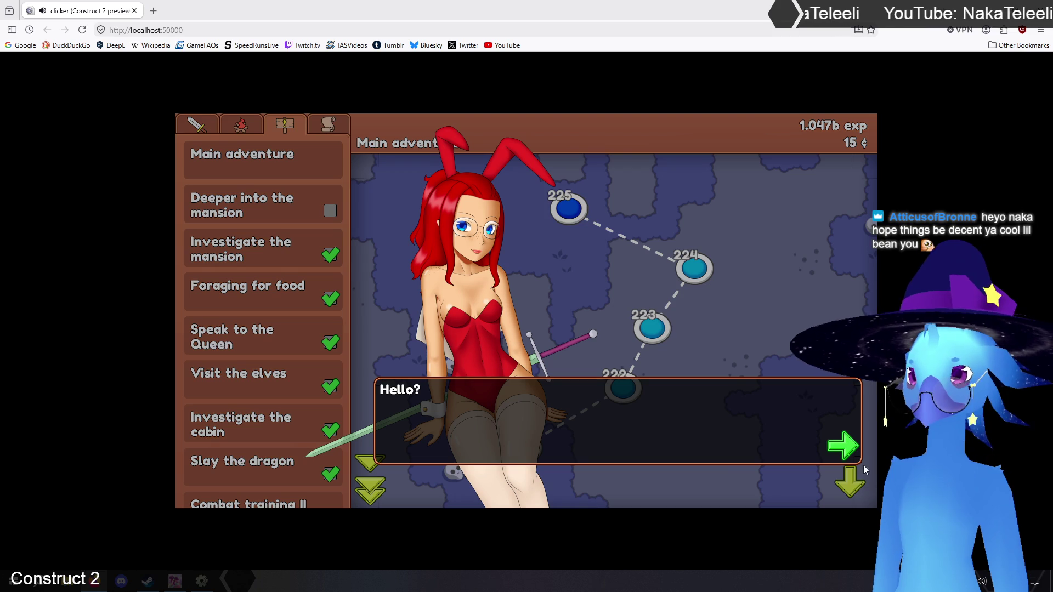
{"action": "left_click", "coordinate": [849, 452]}
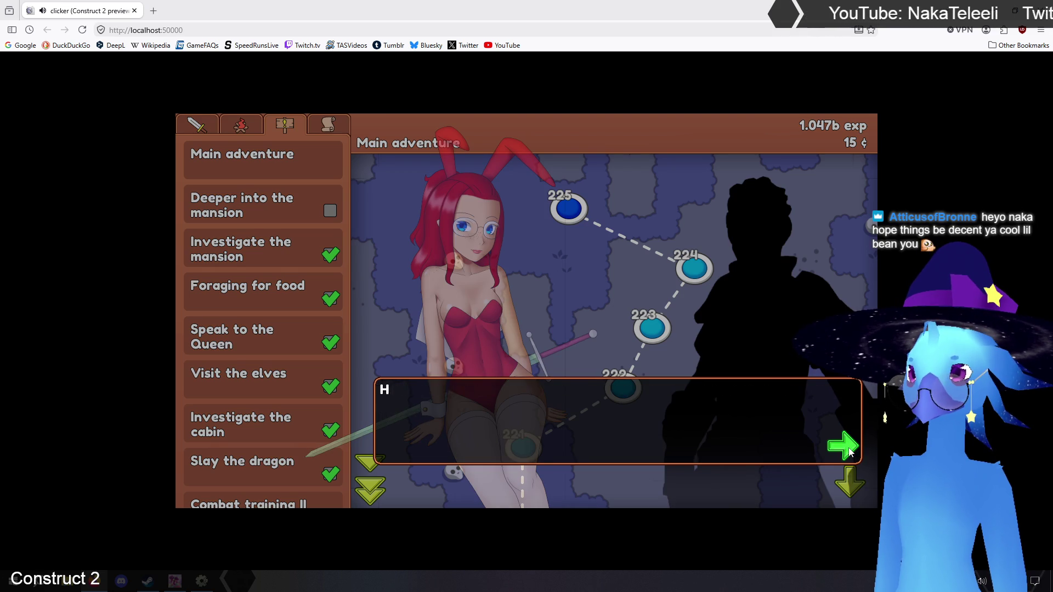
Finish the dialogue scene and look over the Maid dress in the equipment list
{"action": "left_click", "coordinate": [849, 452]}
{"action": "left_click", "coordinate": [849, 453]}
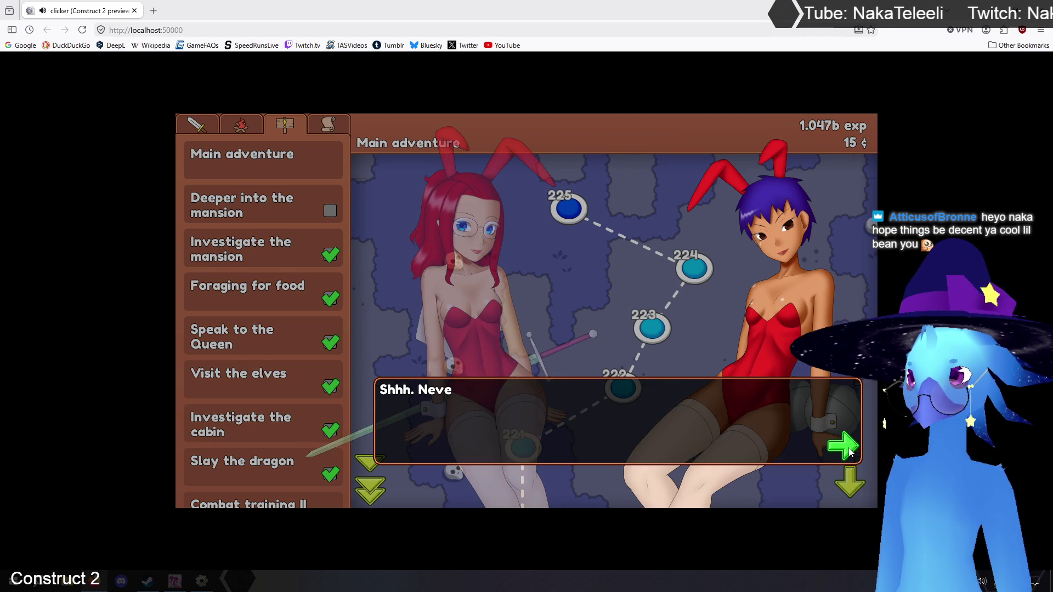
{"action": "left_click", "coordinate": [848, 449]}
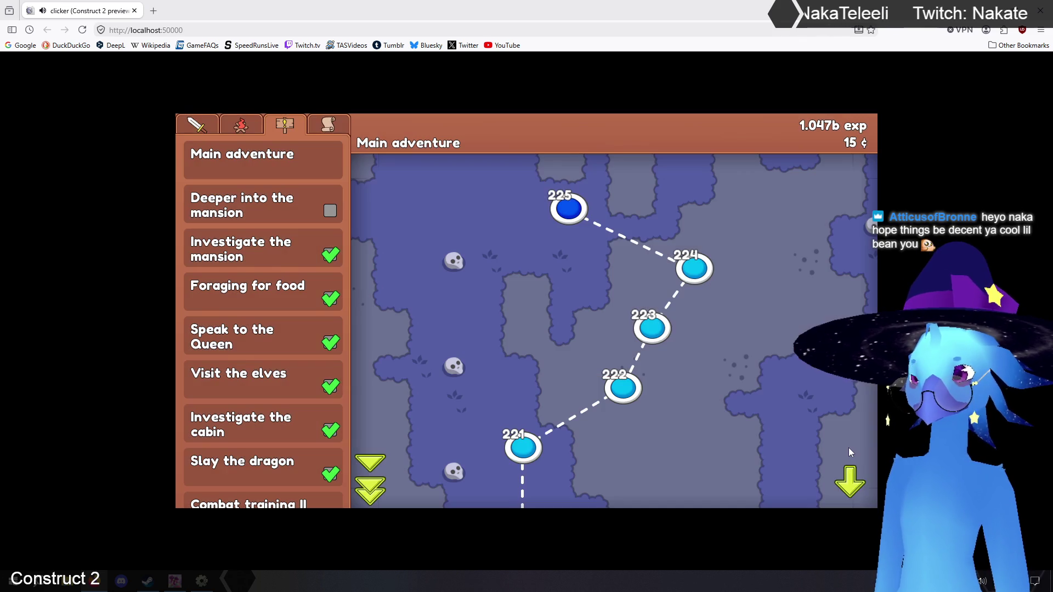
{"action": "left_click", "coordinate": [328, 126]}
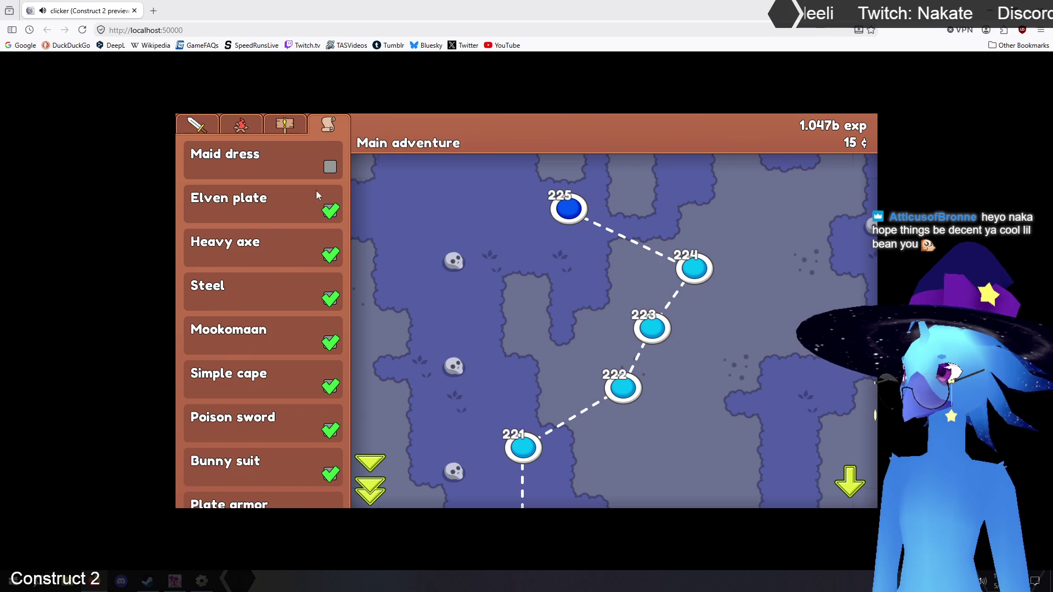
{"action": "left_click", "coordinate": [247, 160]}
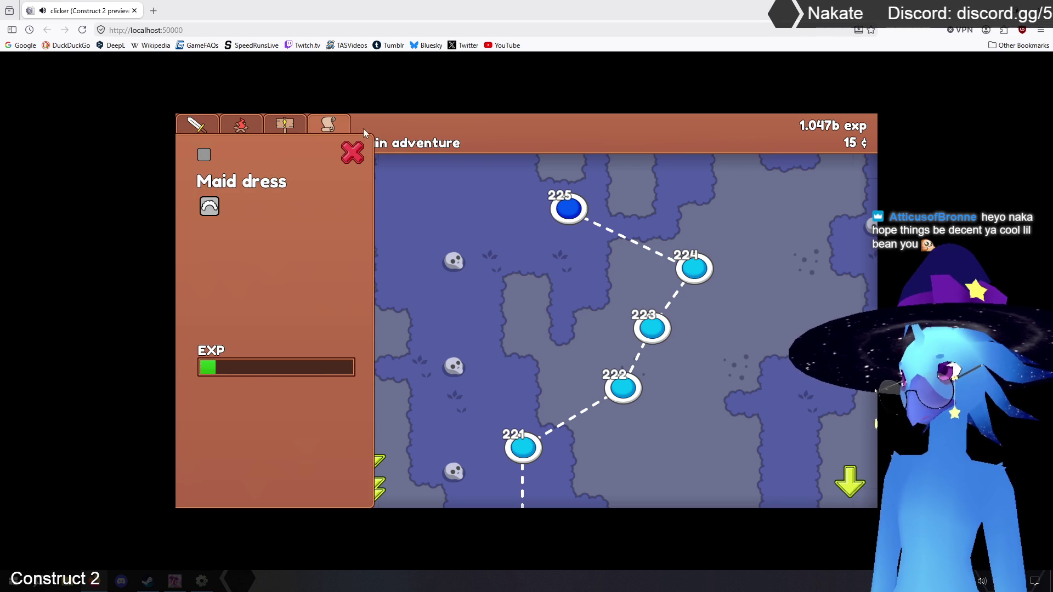
{"action": "left_click", "coordinate": [352, 152]}
Equip Alicia with the Maid dress, level all heroes to 208, and start stage 225
{"action": "left_click", "coordinate": [240, 125]}
{"action": "left_click", "coordinate": [258, 160]}
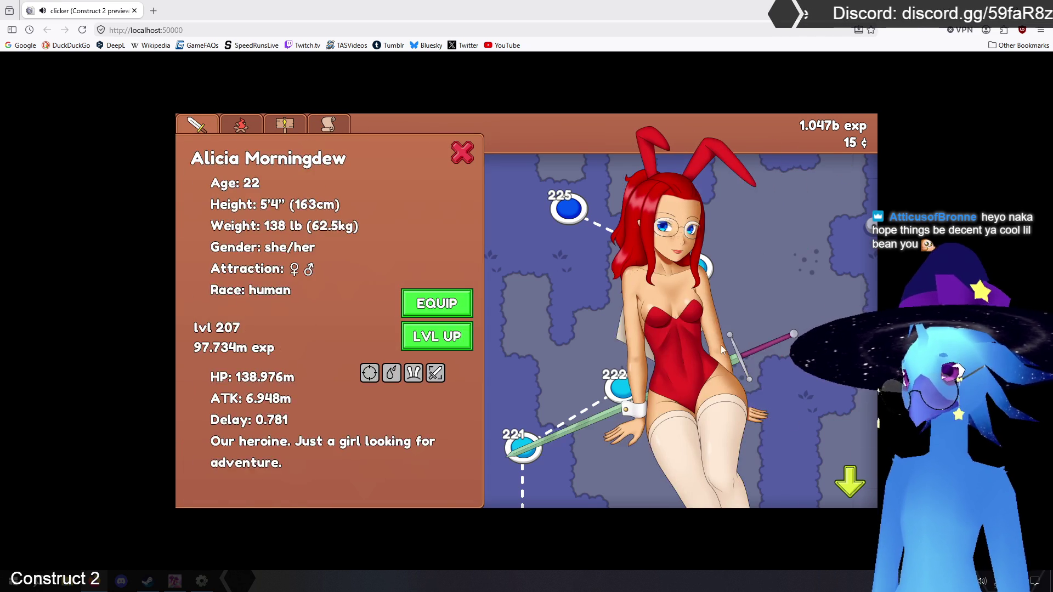
{"action": "left_click", "coordinate": [461, 308]}
{"action": "left_click", "coordinate": [360, 181]}
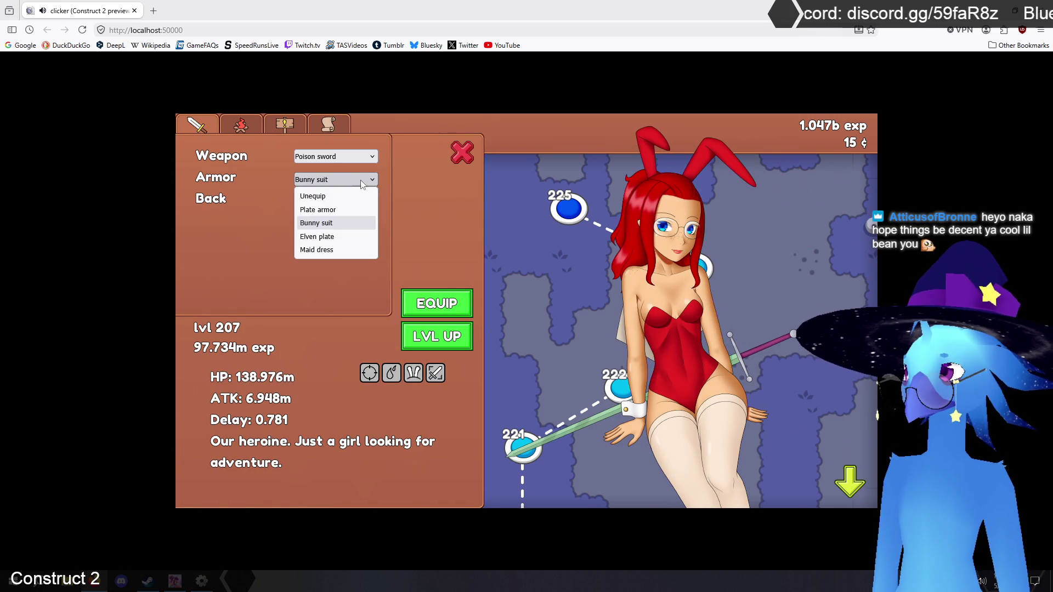
{"action": "left_click", "coordinate": [332, 250]}
{"action": "left_click", "coordinate": [462, 153]}
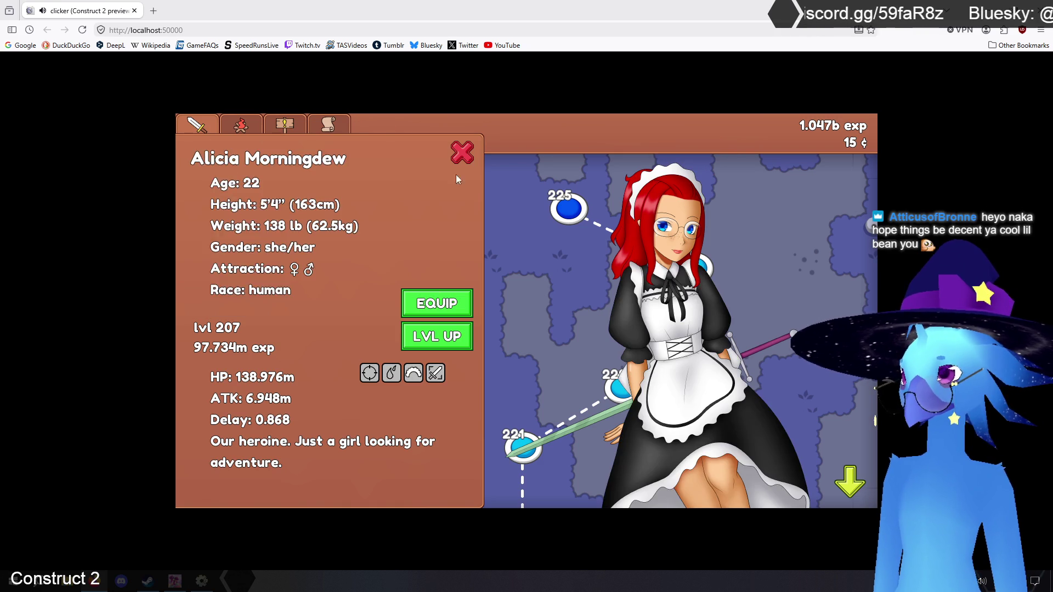
{"action": "left_click", "coordinate": [461, 153]}
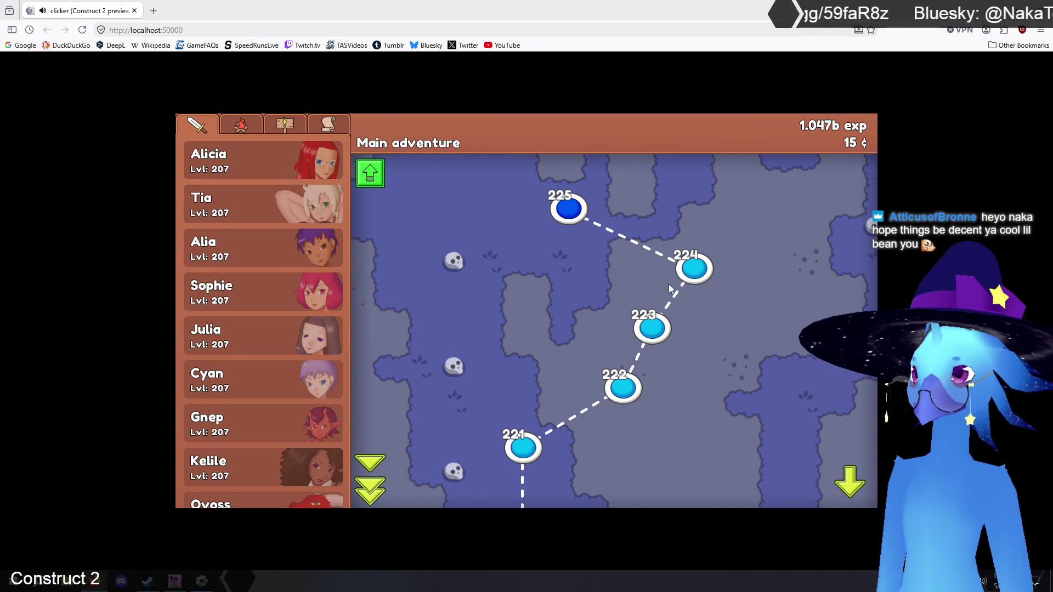
{"action": "left_click", "coordinate": [370, 173]}
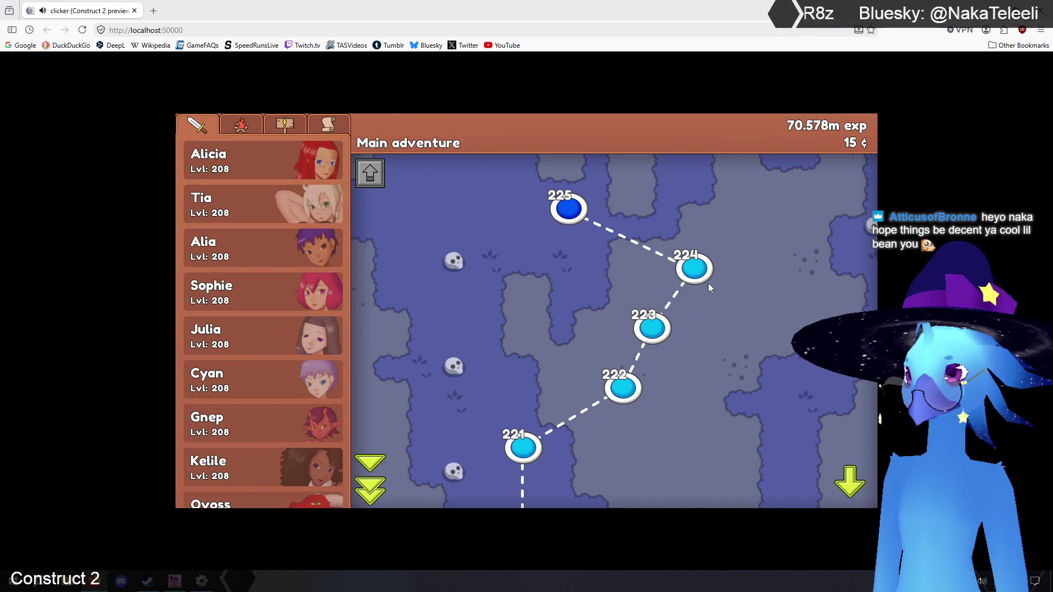
{"action": "left_click", "coordinate": [569, 208]}
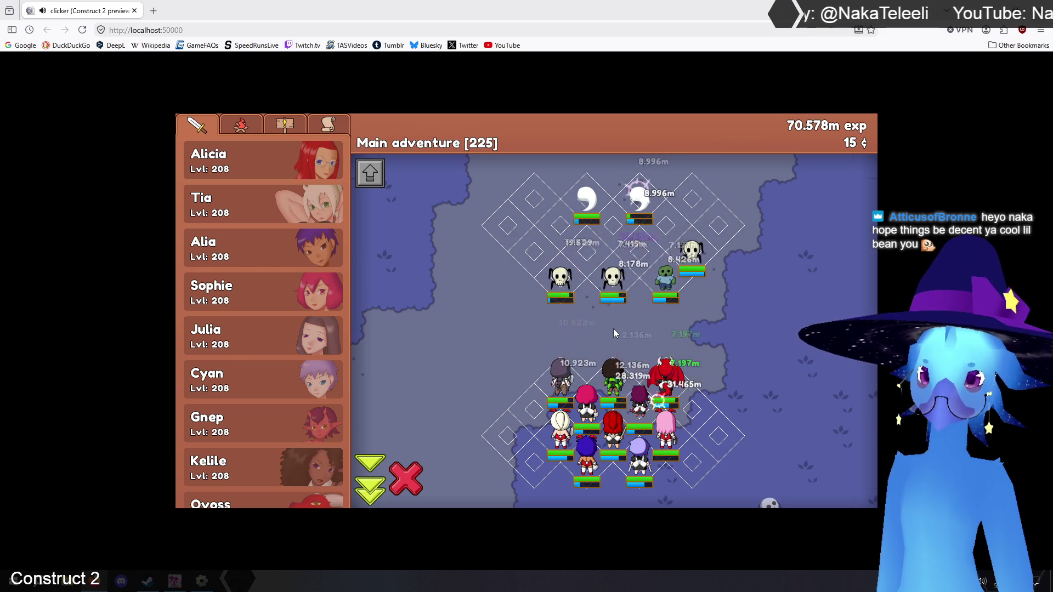
Target the top white enemy, check Alicia's equipment, and re-enter the stage 225 battle
{"action": "left_click", "coordinate": [596, 199]}
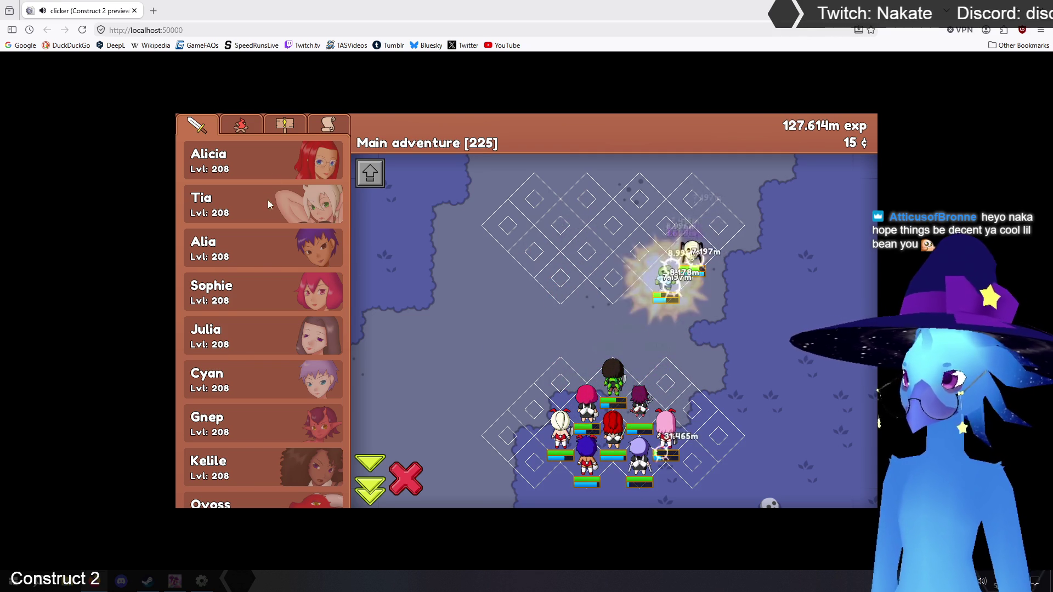
{"action": "left_click", "coordinate": [269, 166]}
{"action": "left_click", "coordinate": [441, 302]}
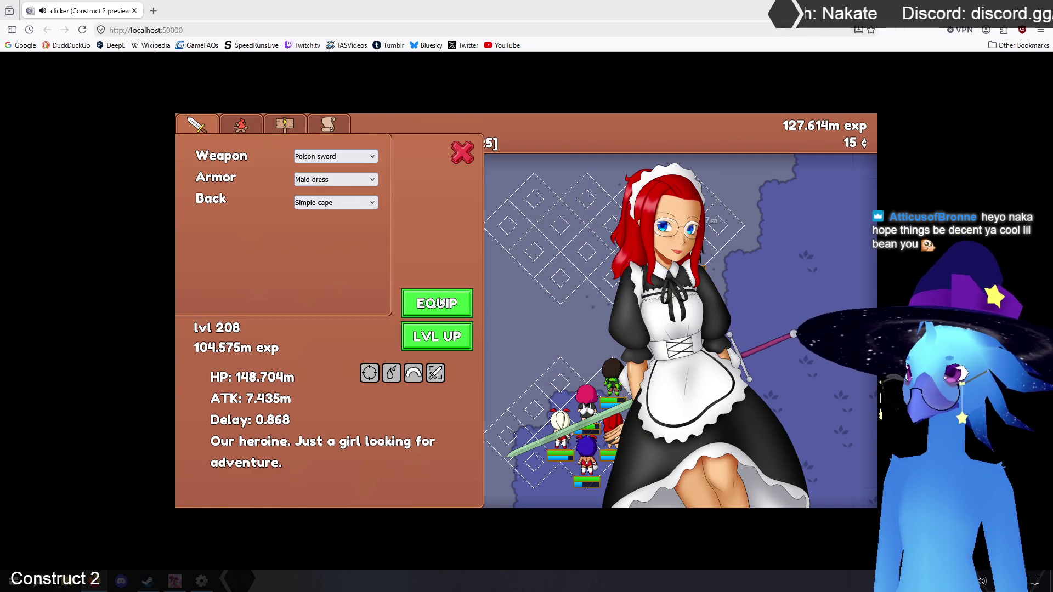
{"action": "left_click", "coordinate": [427, 309]}
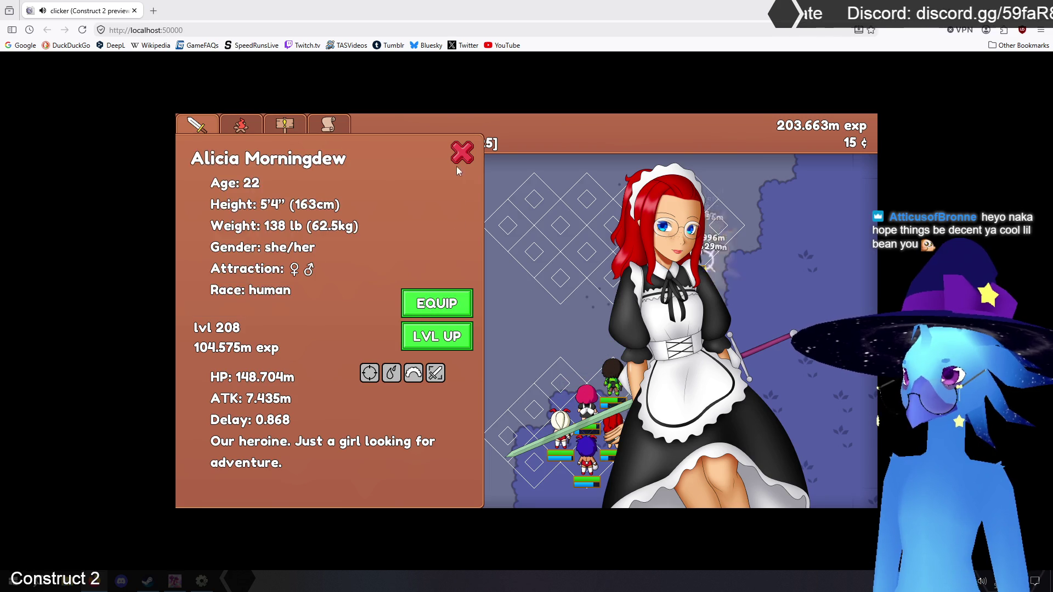
{"action": "left_click", "coordinate": [462, 154]}
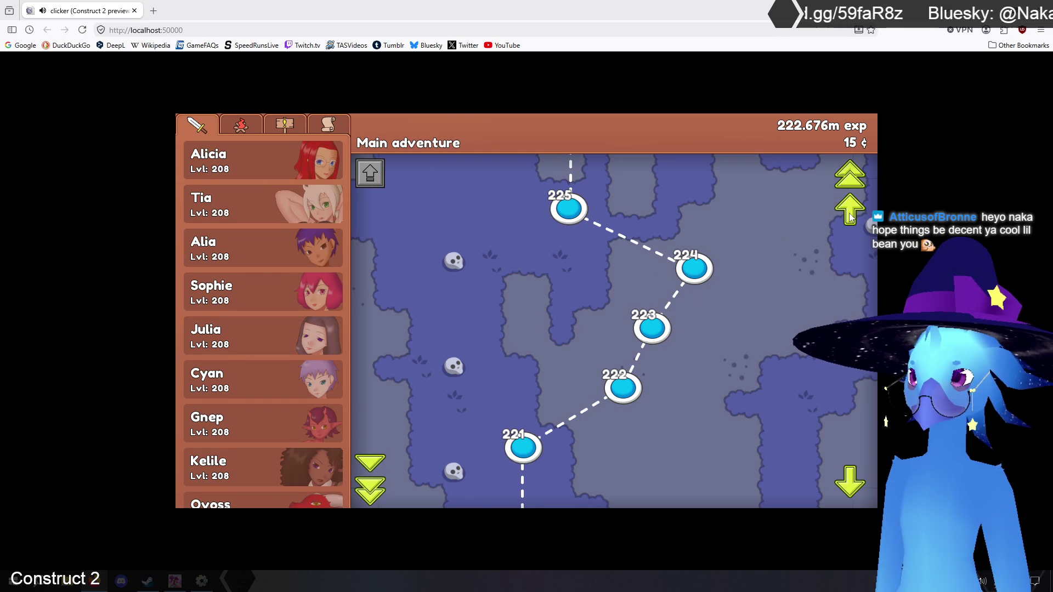
{"action": "left_click", "coordinate": [569, 210]}
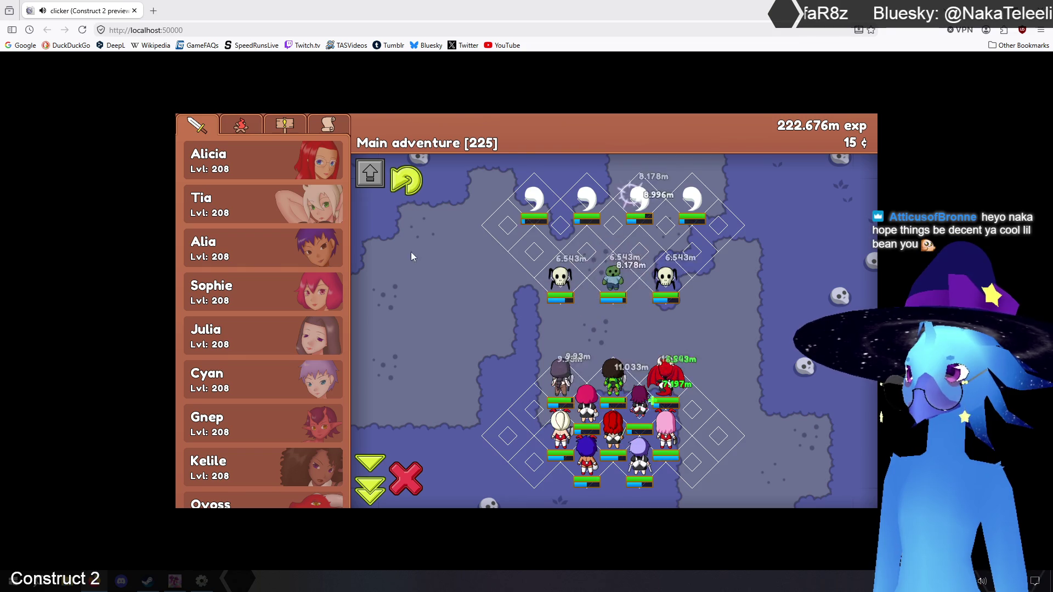
Check the Maid dress in the equipment list, then show the party roster again
{"action": "left_click", "coordinate": [328, 124]}
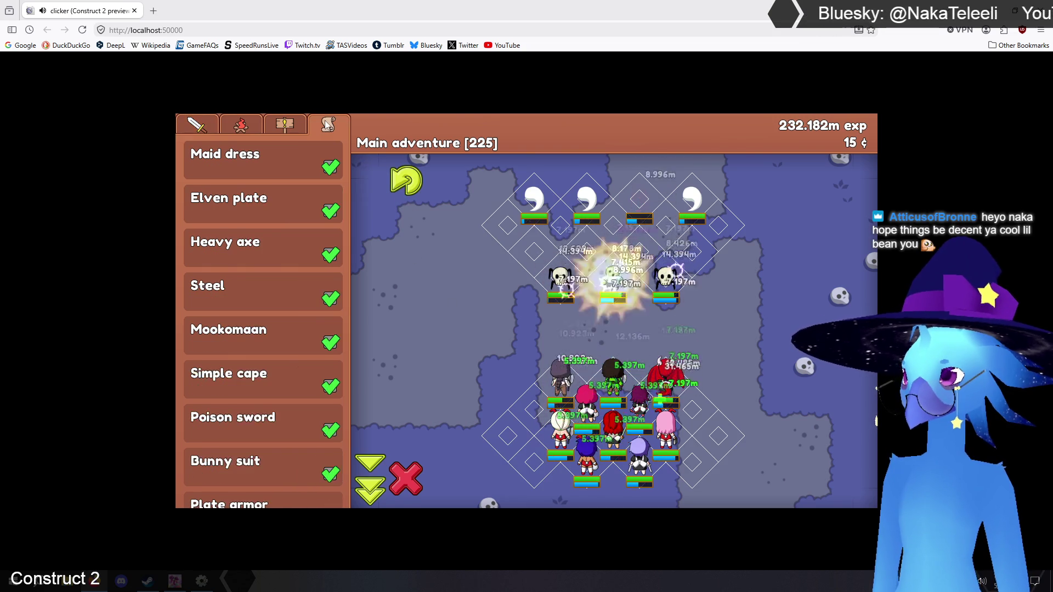
{"action": "left_click", "coordinate": [267, 163]}
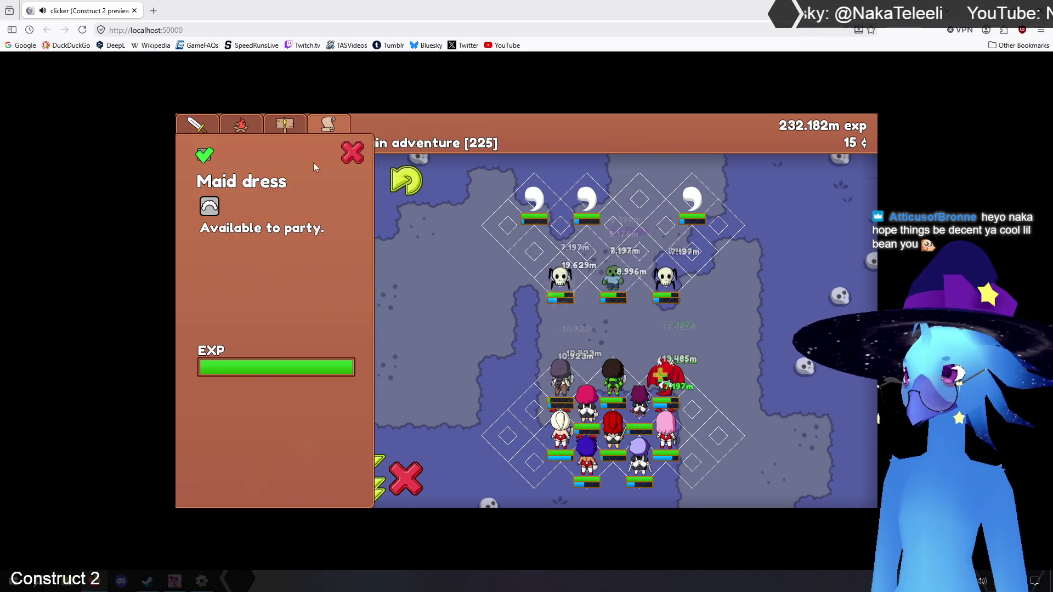
{"action": "left_click", "coordinate": [352, 153]}
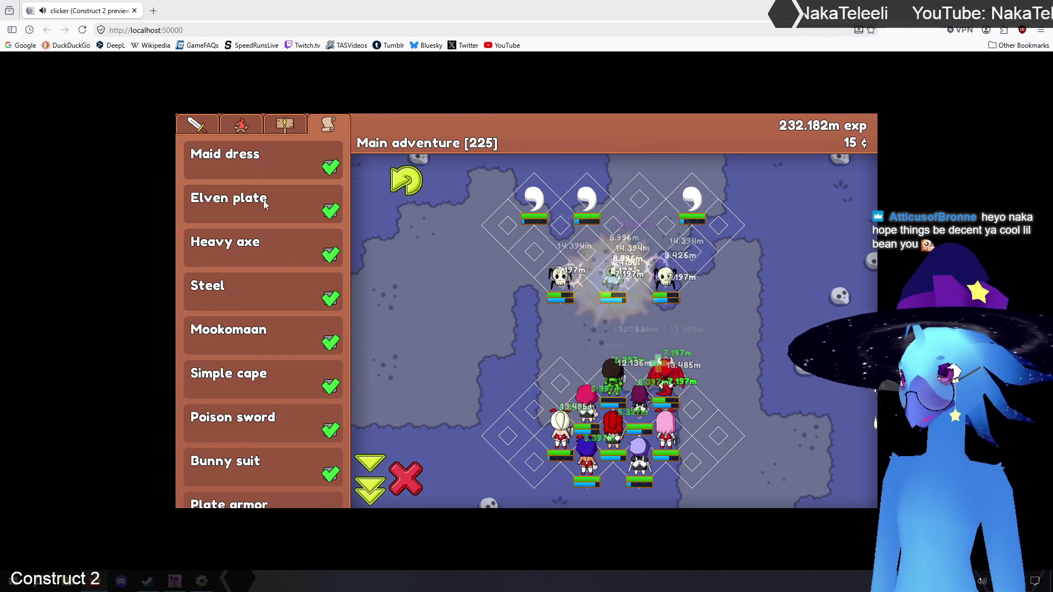
{"action": "left_click", "coordinate": [196, 125]}
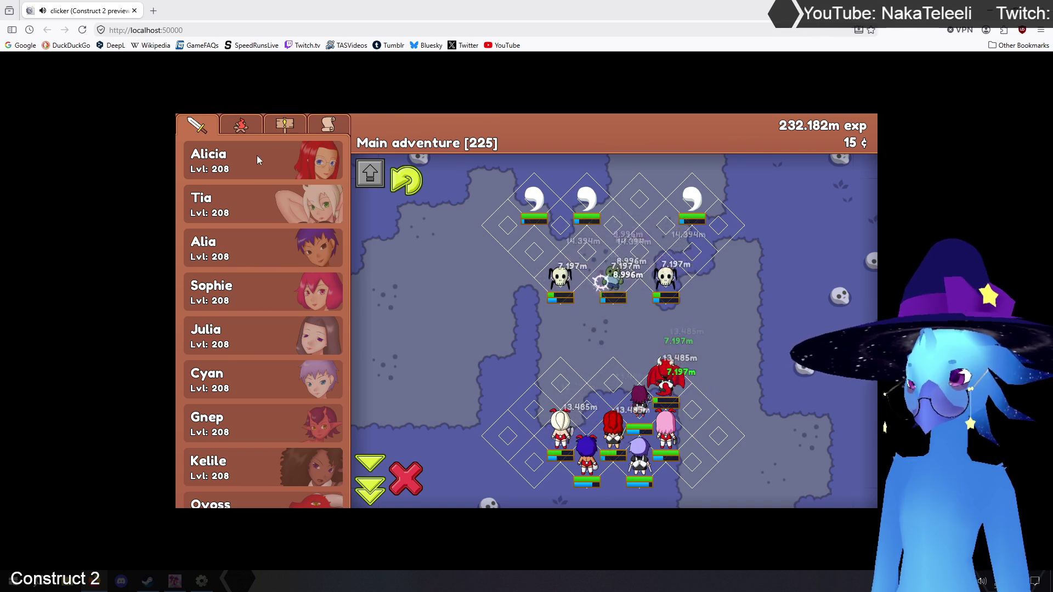
Switch Alicia to a different armor from the Armor list
{"action": "left_click", "coordinate": [257, 156]}
{"action": "left_click", "coordinate": [437, 303]}
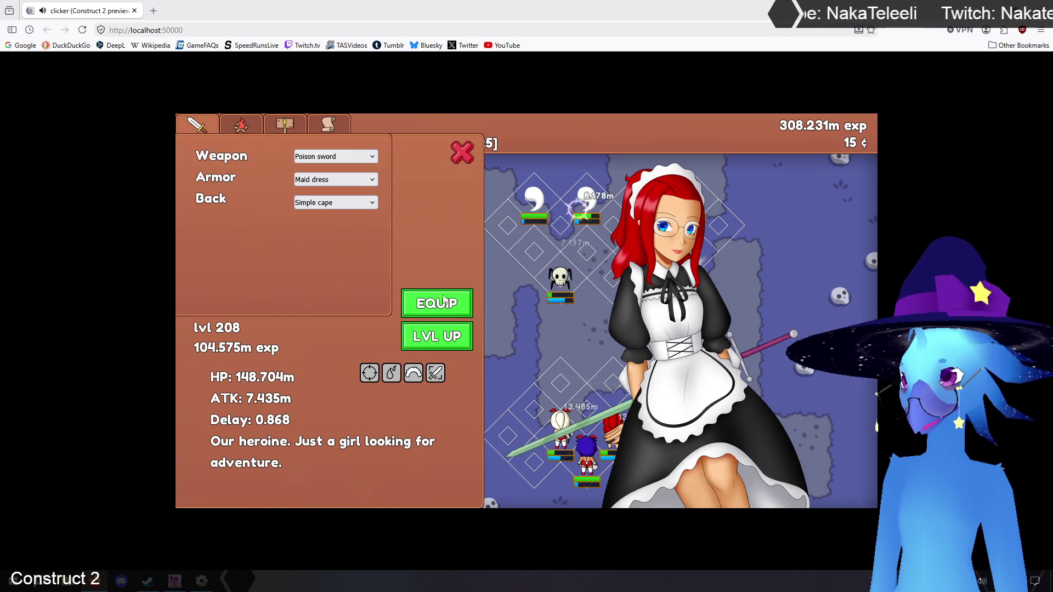
{"action": "left_click", "coordinate": [368, 181]}
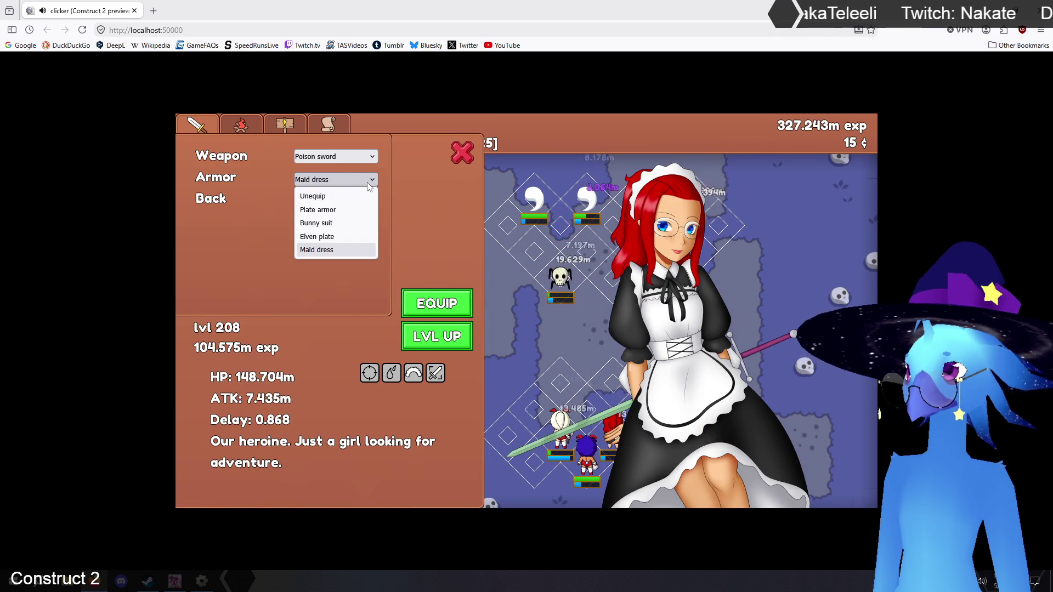
{"action": "left_click", "coordinate": [328, 223]}
{"action": "left_click", "coordinate": [461, 154]}
{"action": "left_click", "coordinate": [465, 157]}
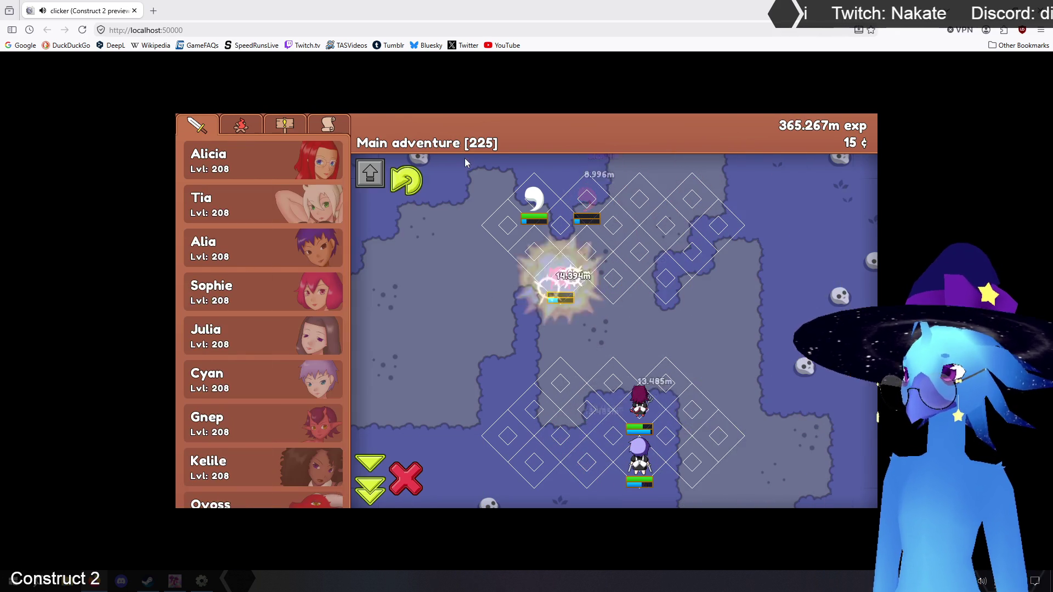
Look through the profiles of Tia, Alia, Alicia and Sophie
{"action": "left_click", "coordinate": [278, 206]}
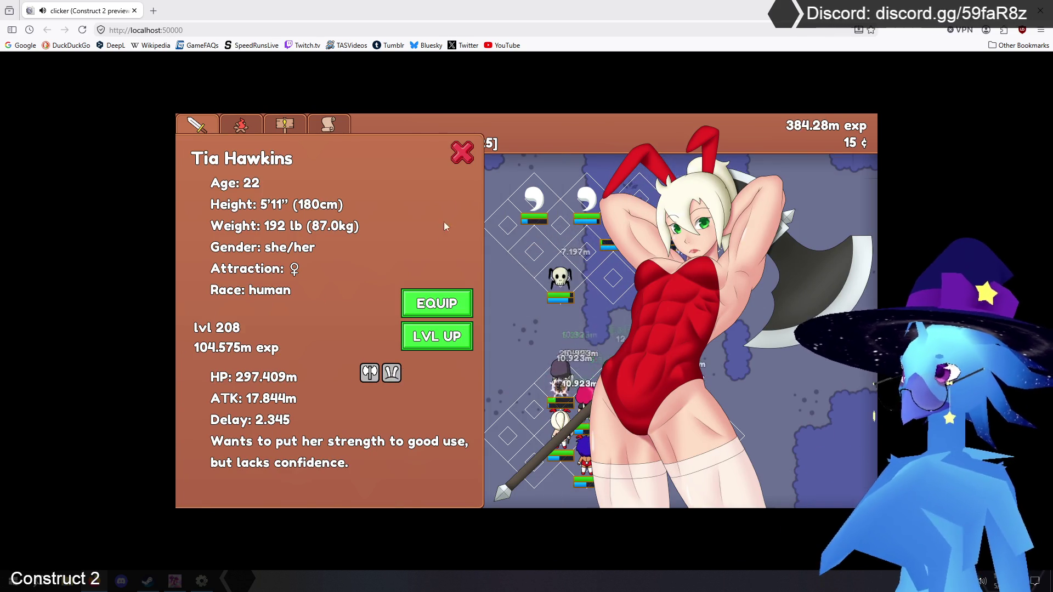
{"action": "left_click", "coordinate": [458, 159]}
{"action": "left_click", "coordinate": [284, 250]}
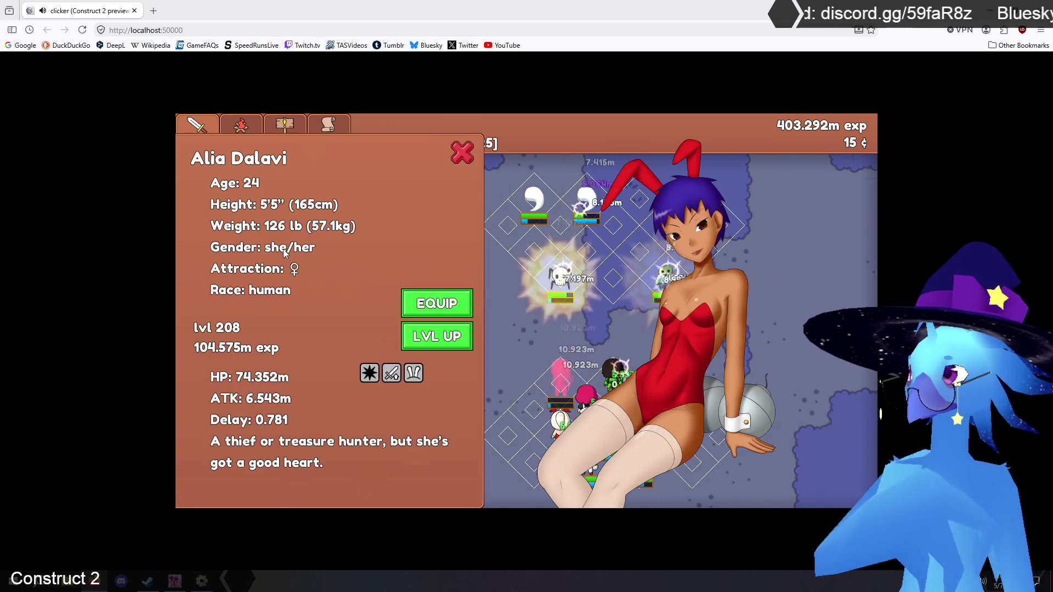
{"action": "left_click", "coordinate": [463, 153]}
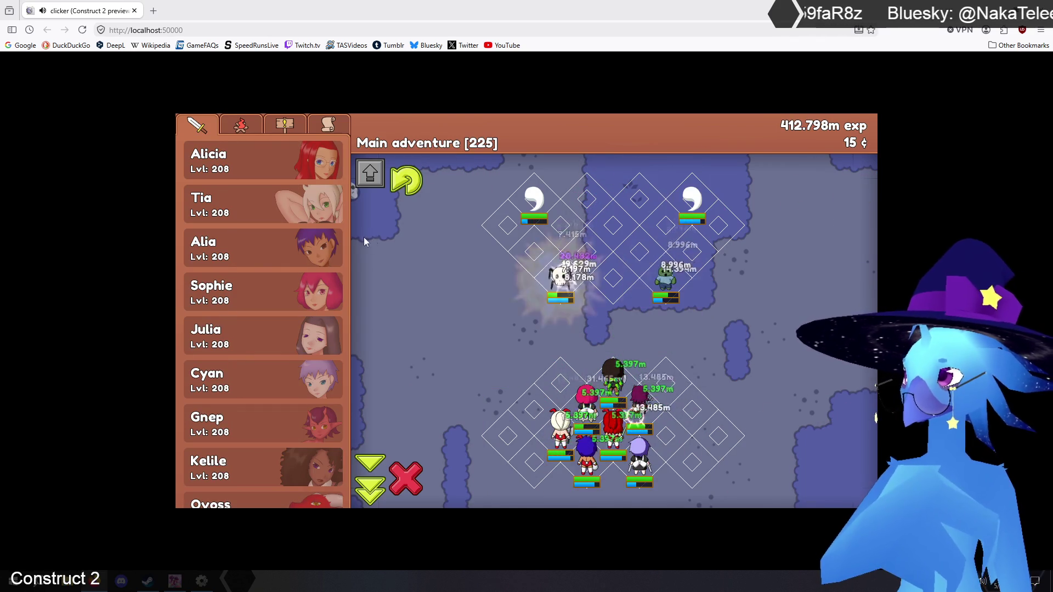
{"action": "left_click", "coordinate": [287, 157]}
{"action": "left_click", "coordinate": [464, 157]}
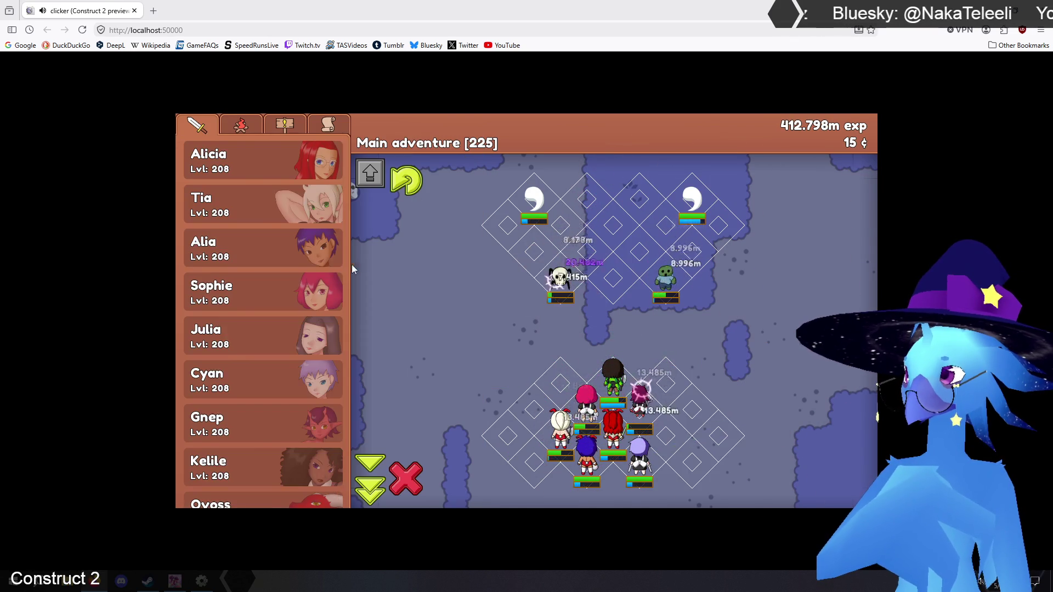
{"action": "left_click", "coordinate": [359, 250]}
{"action": "left_click", "coordinate": [361, 292]}
{"action": "left_click", "coordinate": [329, 292]}
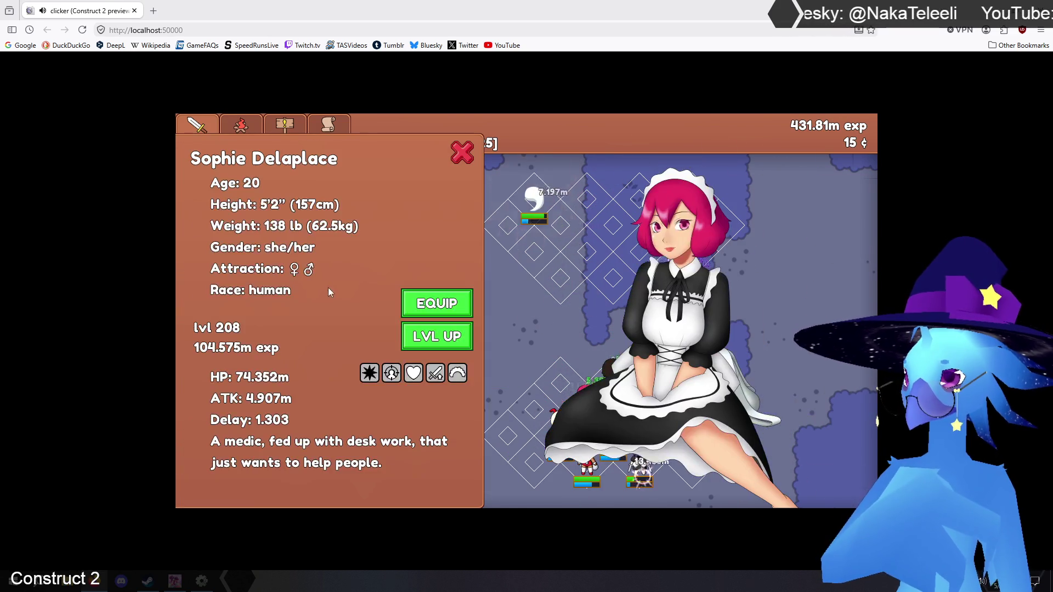
{"action": "mouse_move", "coordinate": [465, 374]}
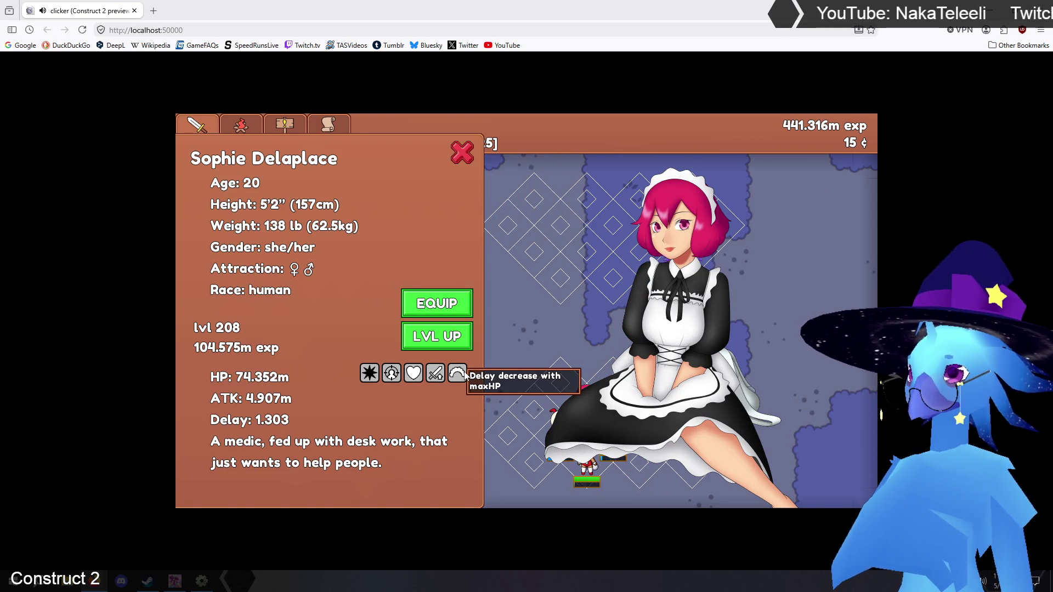
{"action": "left_click", "coordinate": [463, 155]}
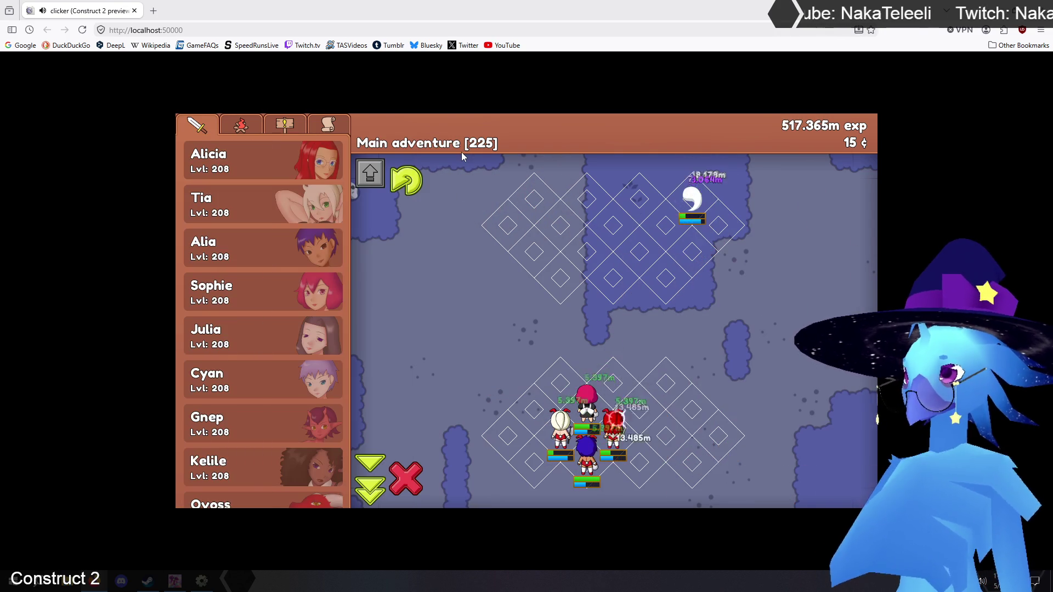
Equip Julia with the Elven plate armor
{"action": "scroll", "coordinate": [316, 278], "scroll_direction": "down", "scroll_amount": 2}
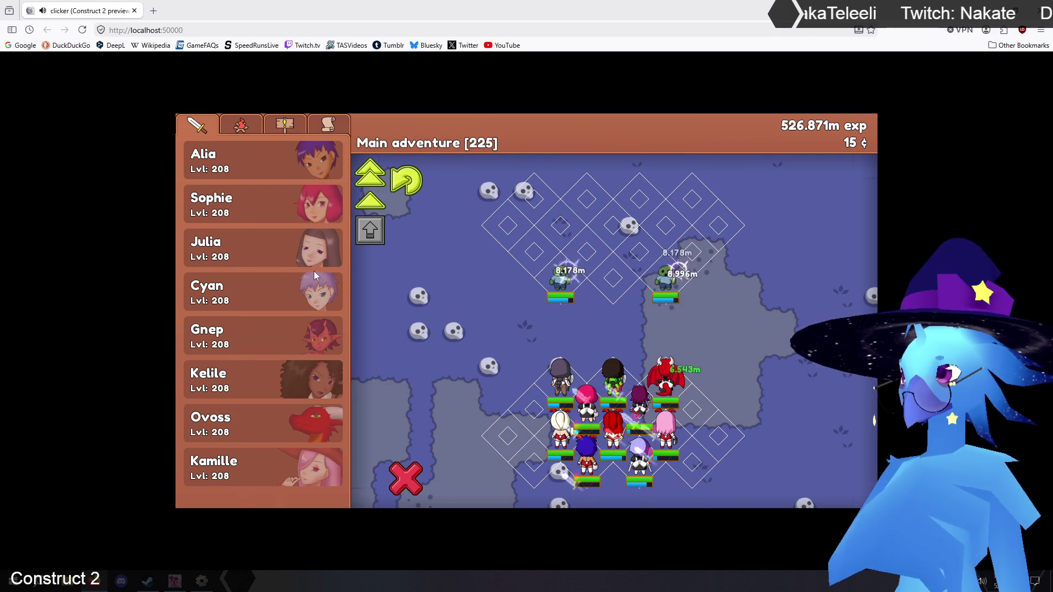
{"action": "left_click", "coordinate": [296, 251]}
{"action": "left_click", "coordinate": [462, 155]}
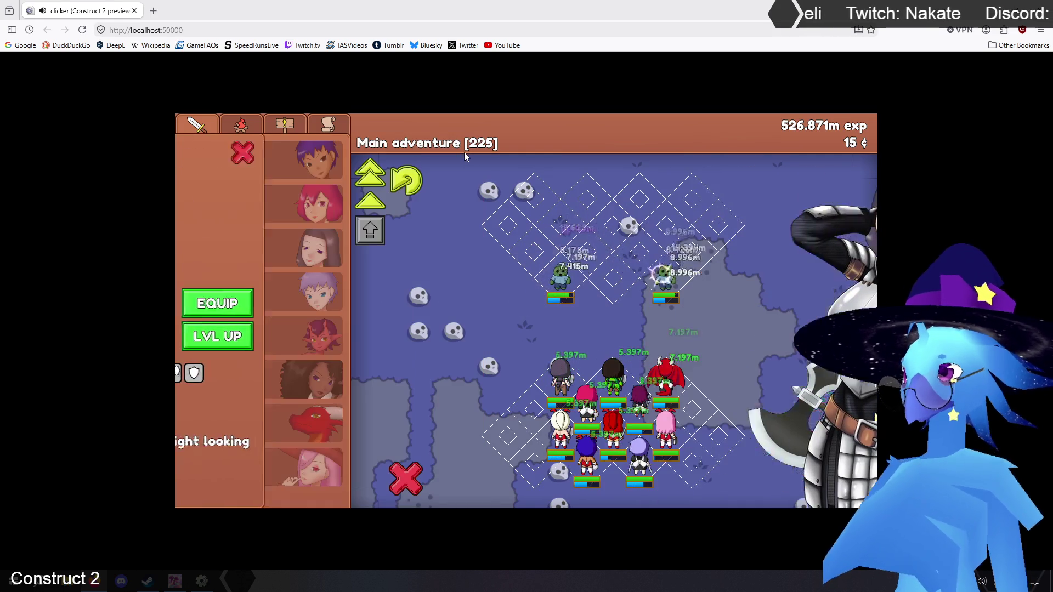
{"action": "left_click", "coordinate": [296, 251]}
{"action": "left_click", "coordinate": [443, 303]}
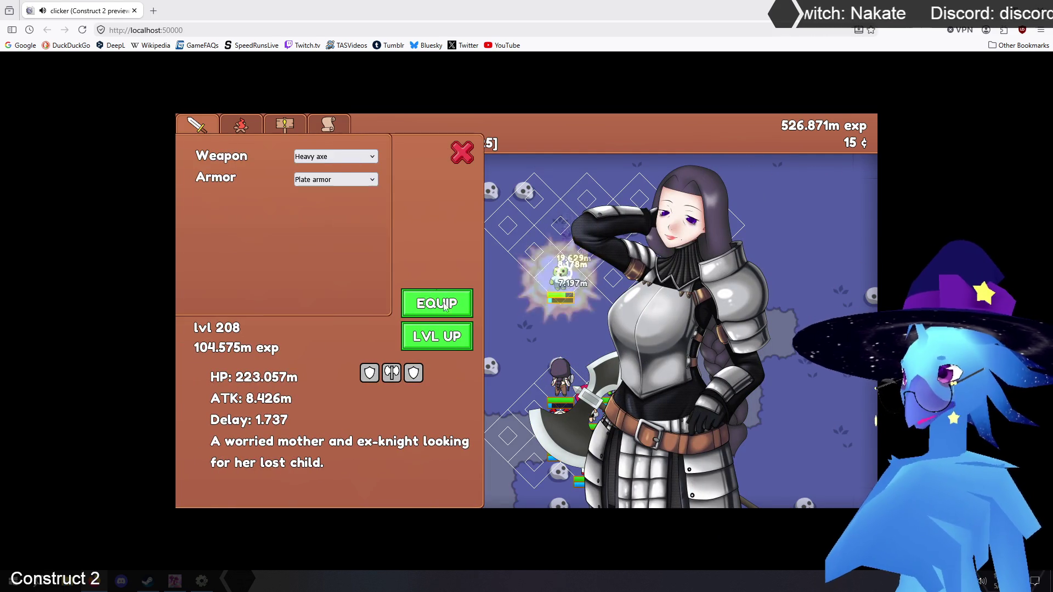
{"action": "left_click", "coordinate": [348, 183]}
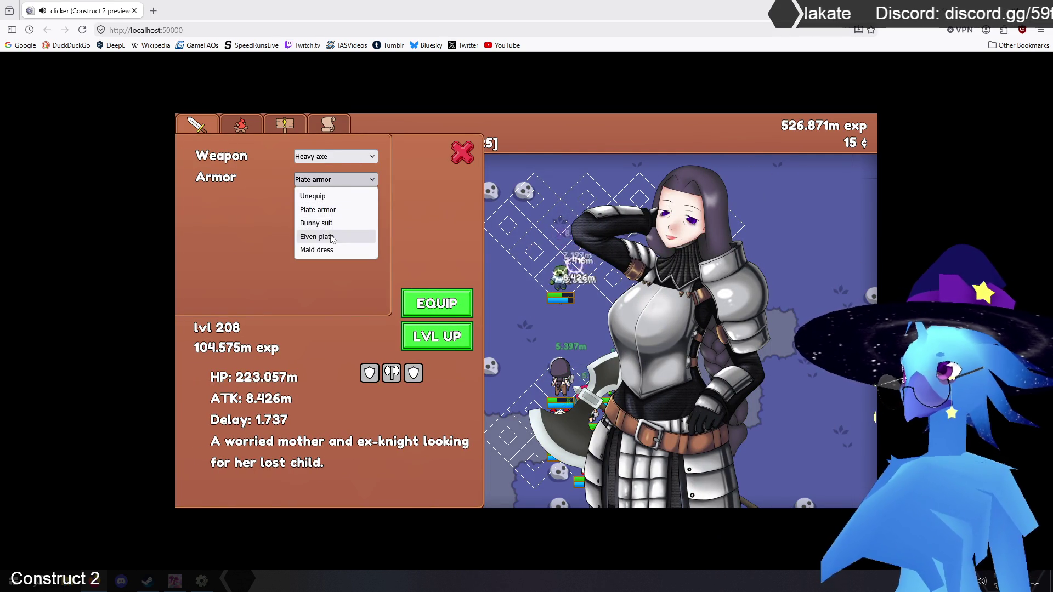
{"action": "left_click", "coordinate": [331, 237]}
{"action": "left_click", "coordinate": [425, 305]}
{"action": "left_click", "coordinate": [462, 154]}
Put Cyan back in the Maid dress
{"action": "left_click", "coordinate": [293, 293]}
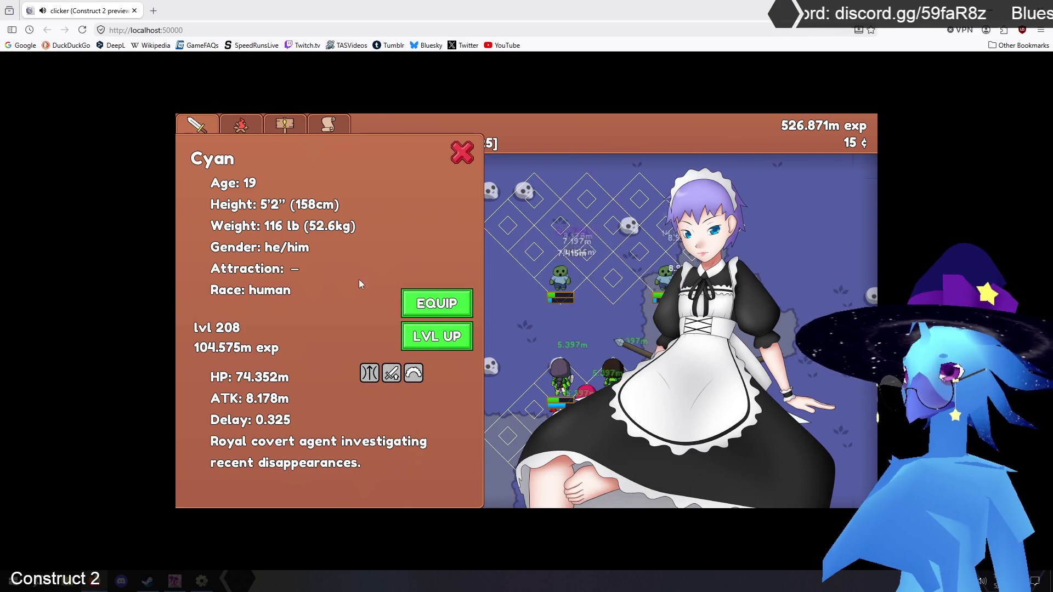
{"action": "left_click", "coordinate": [432, 301]}
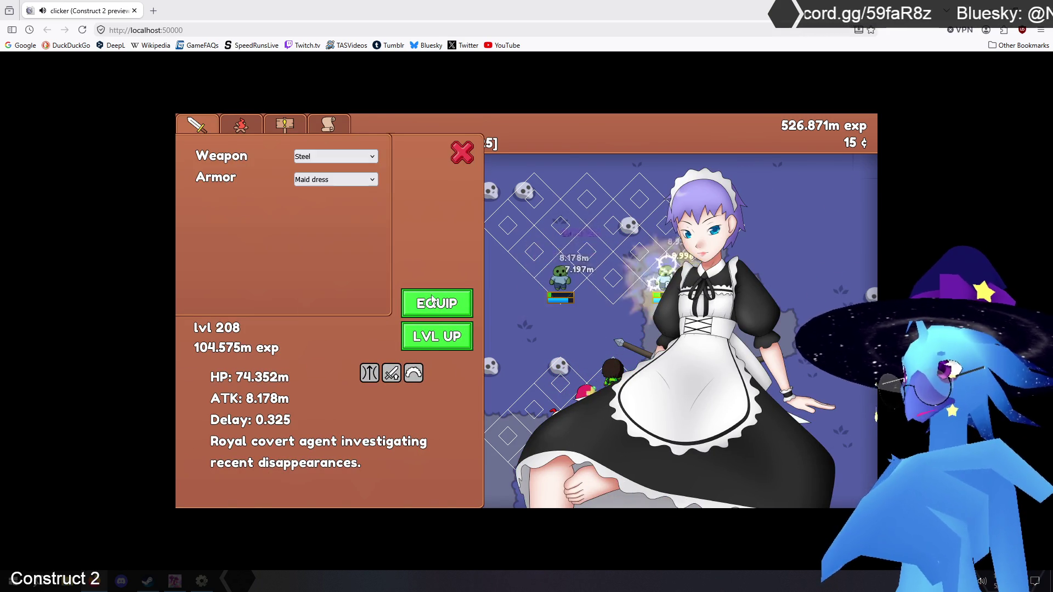
{"action": "left_click", "coordinate": [361, 181]}
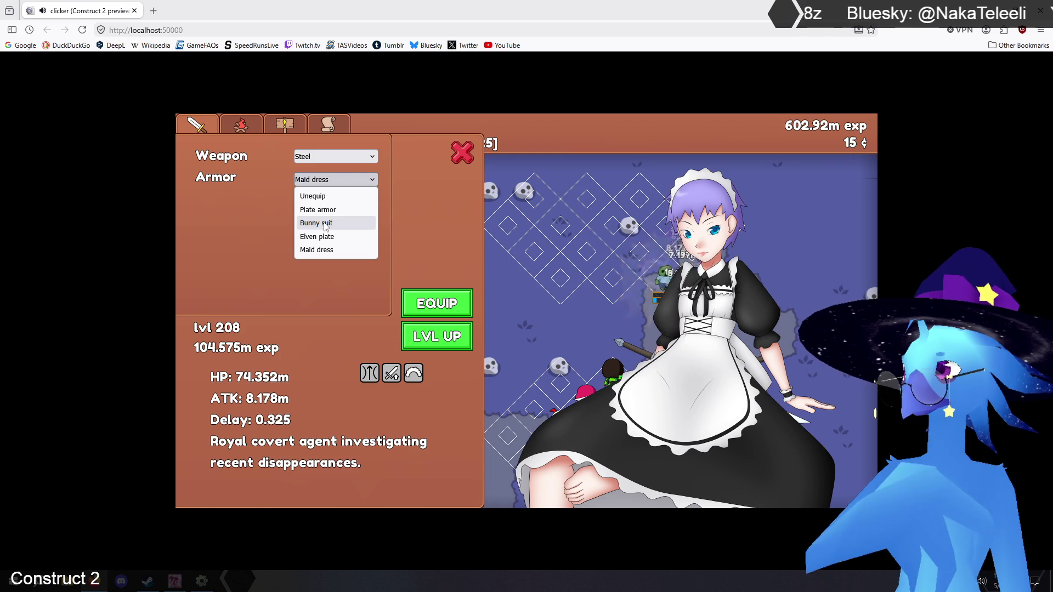
{"action": "left_click", "coordinate": [340, 180]}
{"action": "left_click", "coordinate": [332, 250]}
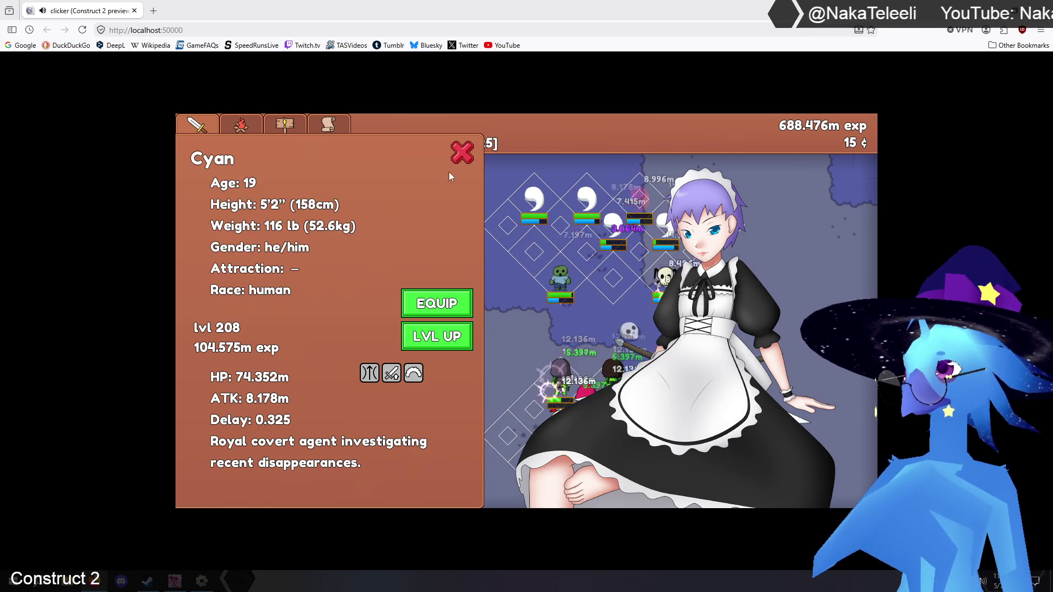
{"action": "left_click", "coordinate": [463, 153]}
Check Gnep's and Kelile's profiles
{"action": "left_click", "coordinate": [305, 337]}
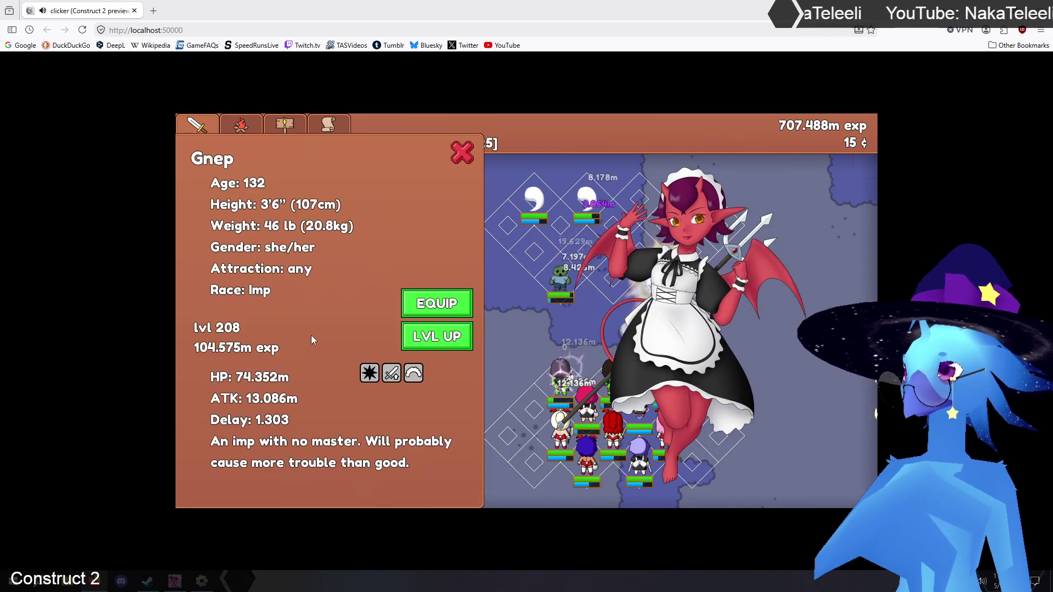
{"action": "left_click", "coordinate": [463, 156]}
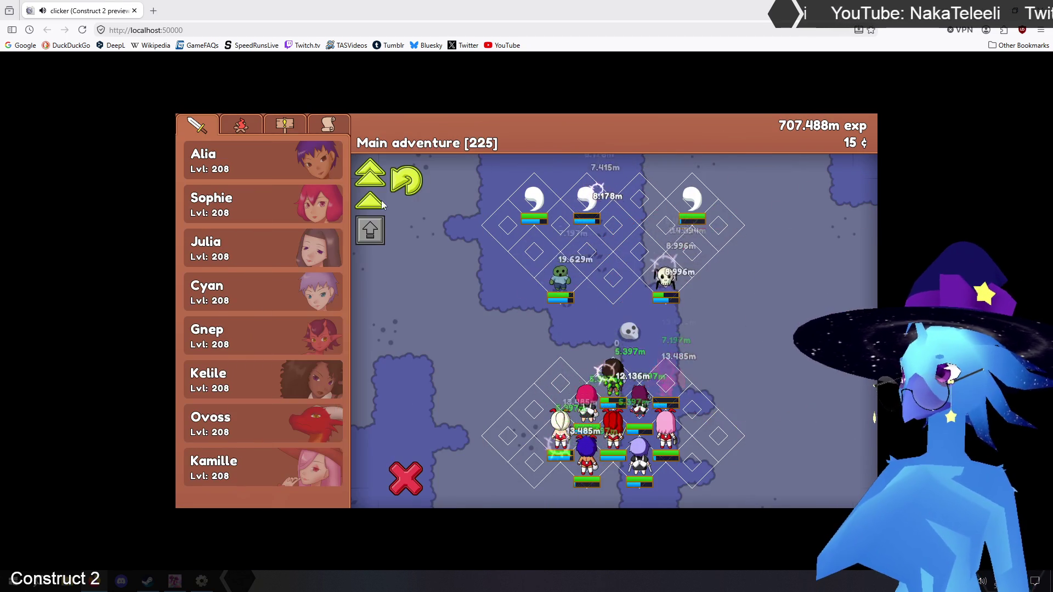
{"action": "left_click", "coordinate": [304, 372]}
{"action": "left_click", "coordinate": [464, 155]}
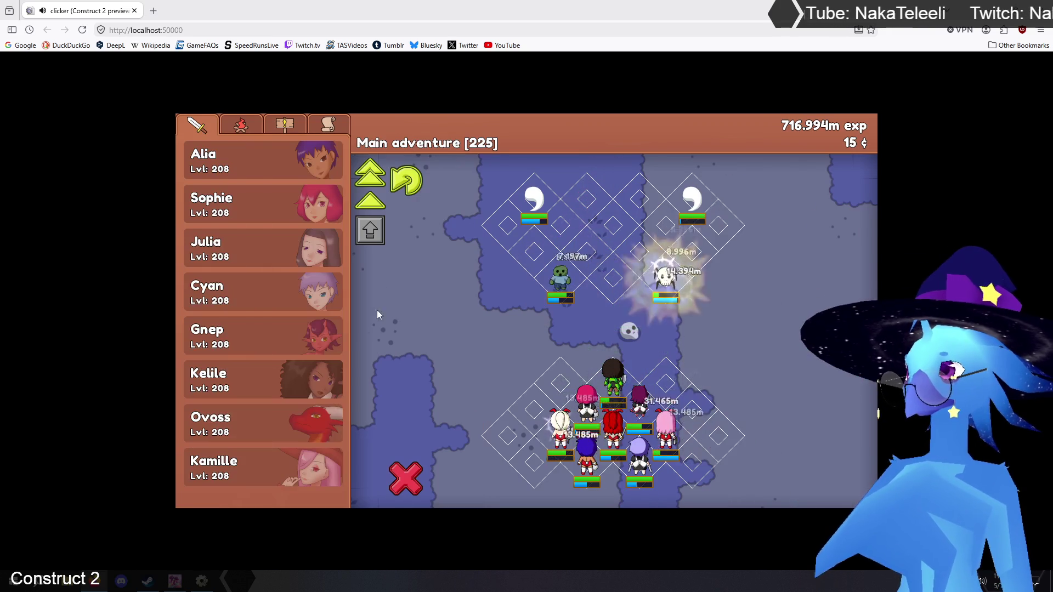
Equip Ovoss with the Bunny suit
{"action": "left_click", "coordinate": [311, 419]}
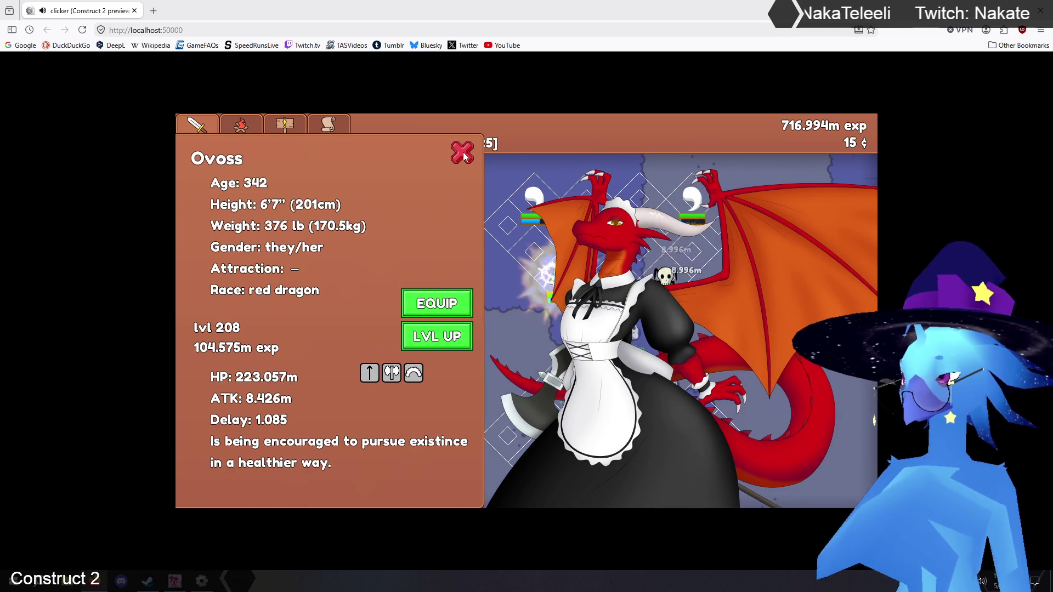
{"action": "left_click", "coordinate": [438, 293]}
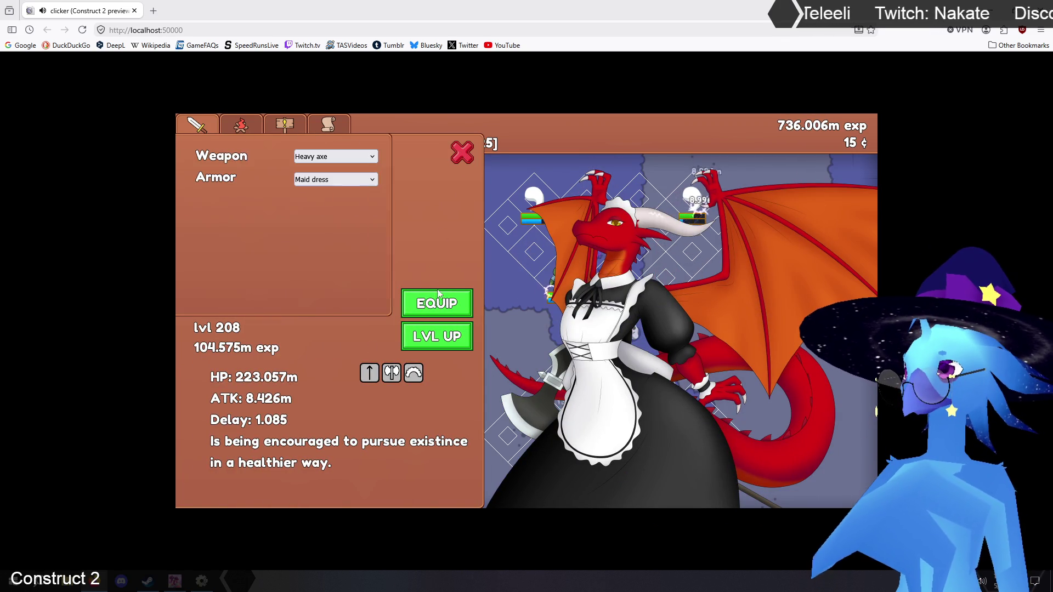
{"action": "left_click", "coordinate": [346, 187]}
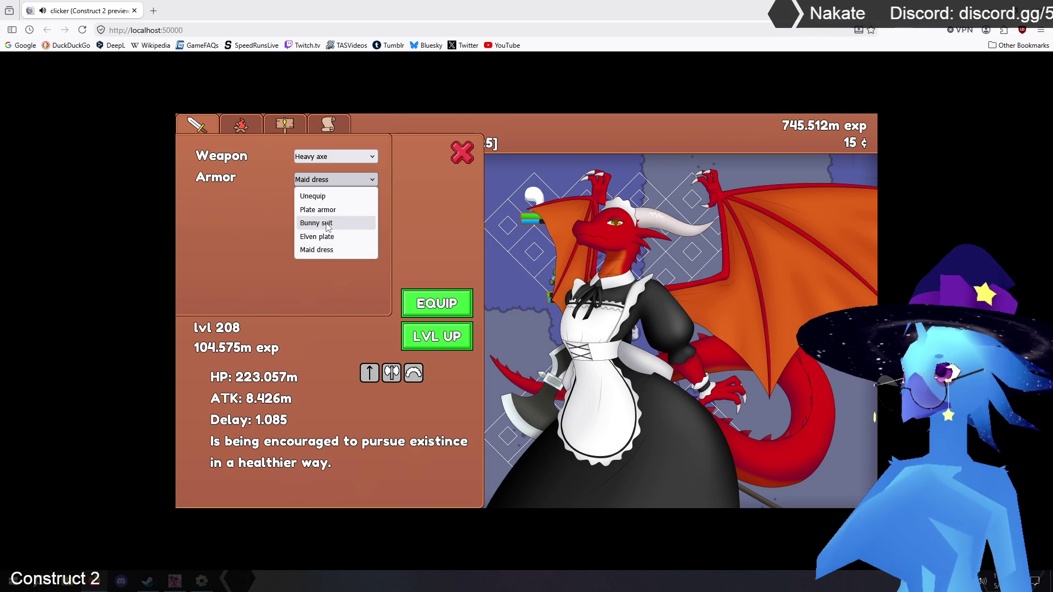
{"action": "left_click", "coordinate": [328, 224]}
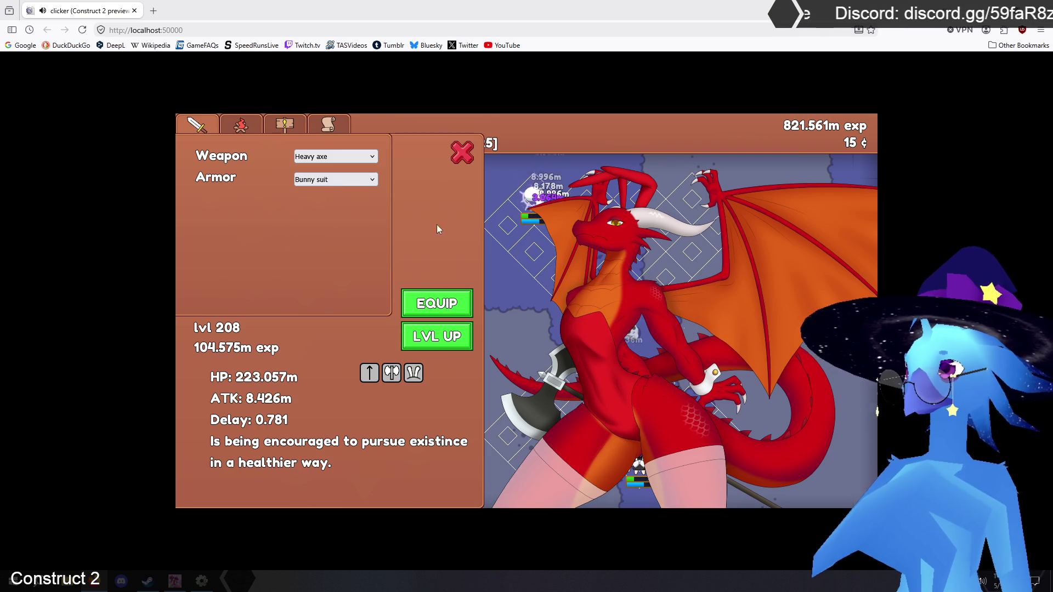
{"action": "left_click", "coordinate": [462, 152]}
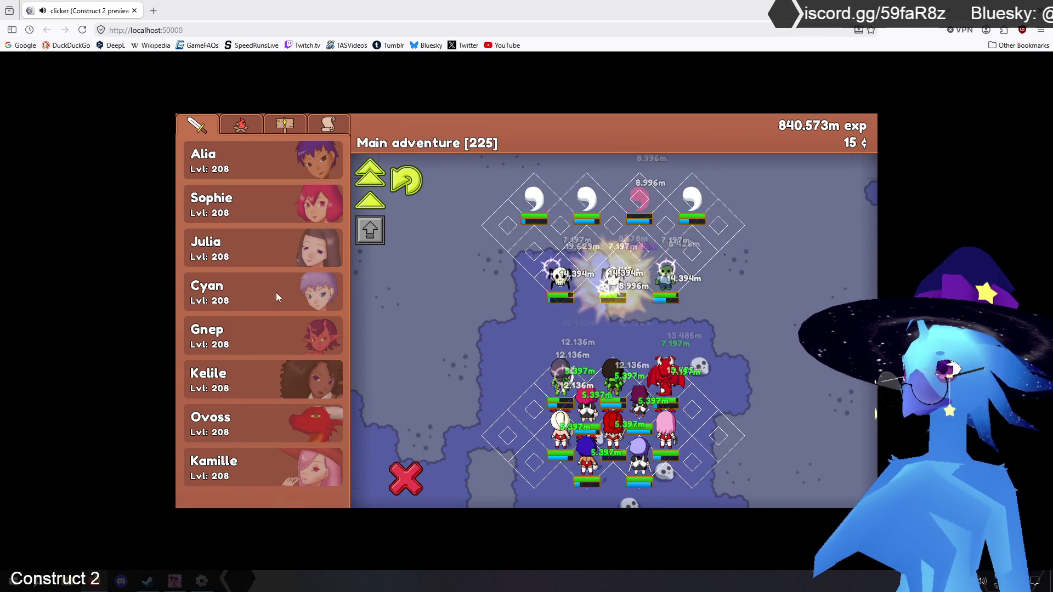
Equip Kamille with the Maid dress
{"action": "left_click", "coordinate": [289, 463]}
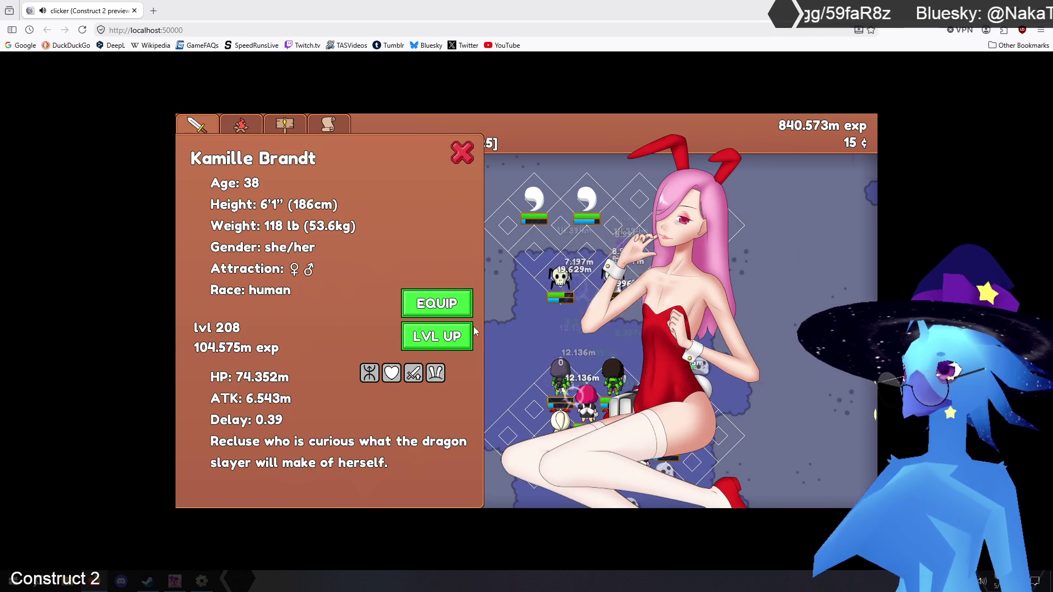
{"action": "left_click", "coordinate": [435, 303]}
{"action": "left_click", "coordinate": [336, 179]}
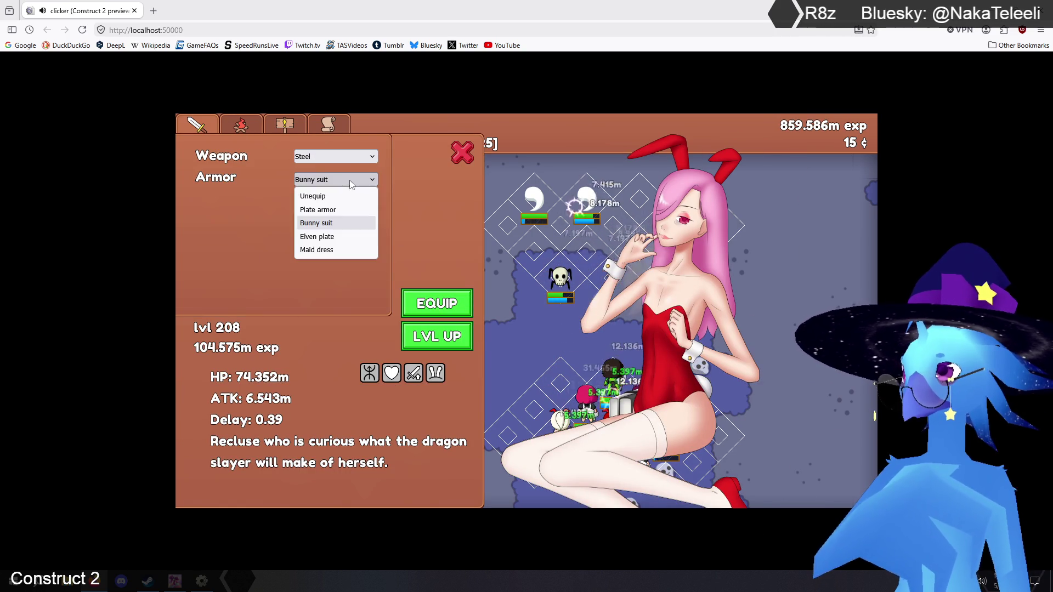
{"action": "left_click", "coordinate": [325, 249]}
{"action": "left_click", "coordinate": [458, 310]}
{"action": "left_click", "coordinate": [462, 152]}
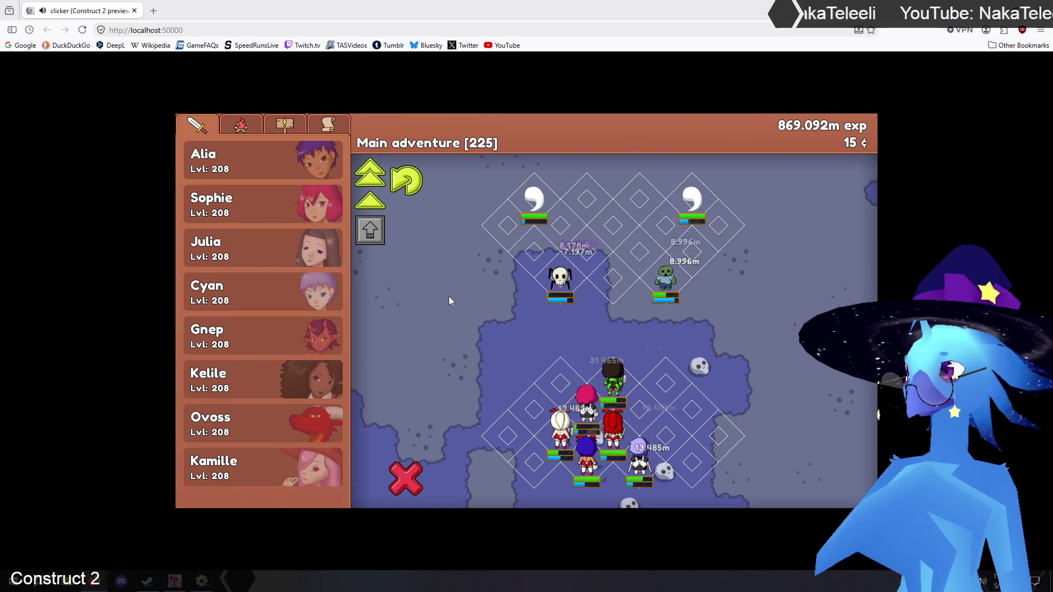
Swap Alia's Bunny suit for the Maid dress, then level all heroes to 209
{"action": "scroll", "coordinate": [282, 367], "scroll_direction": "up", "scroll_amount": 2}
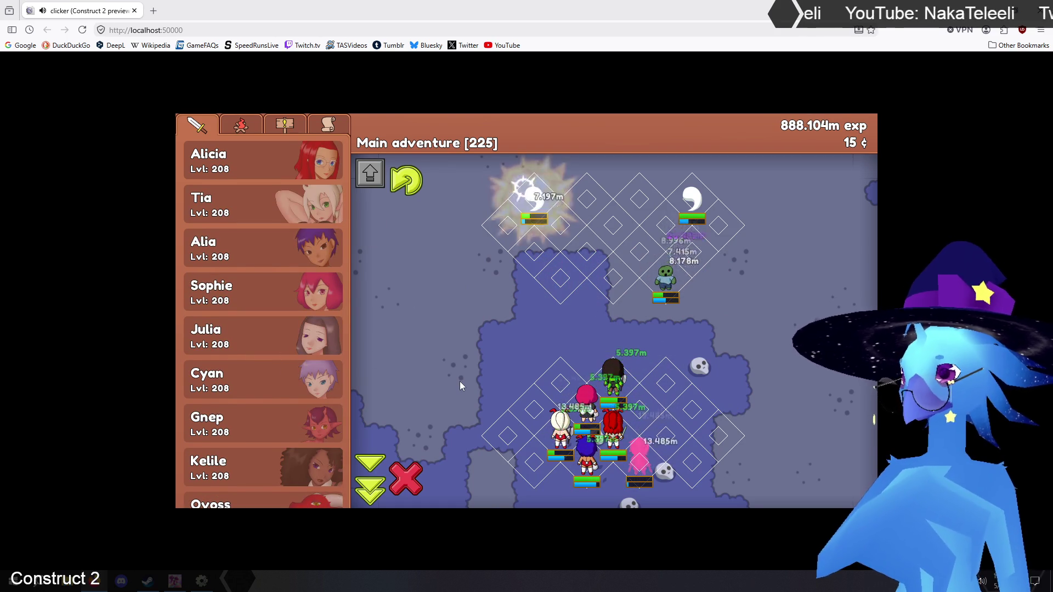
{"action": "left_click", "coordinate": [296, 245]}
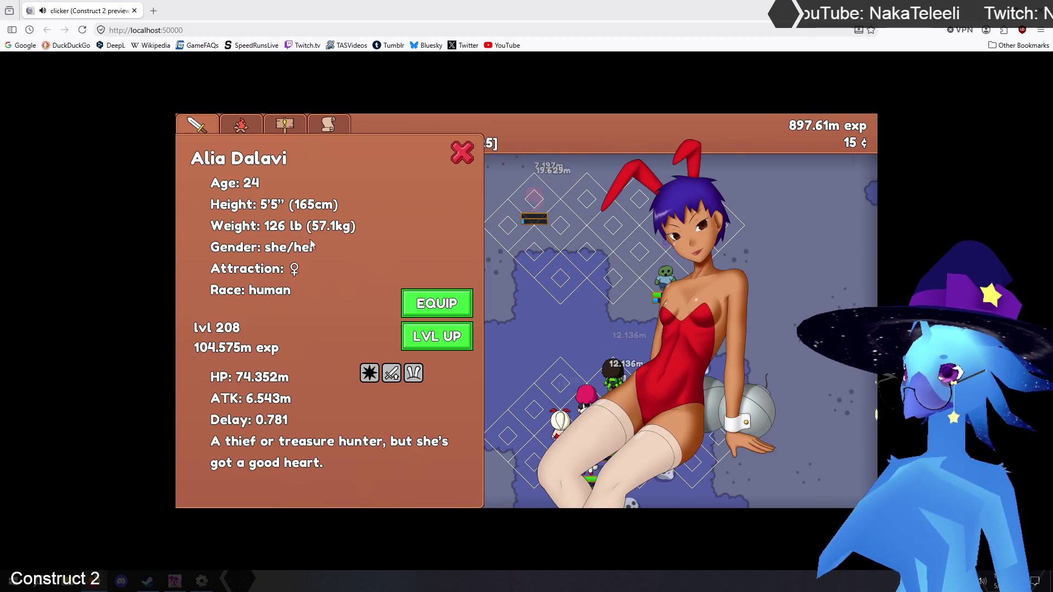
{"action": "left_click", "coordinate": [424, 301]}
{"action": "left_click", "coordinate": [345, 179]}
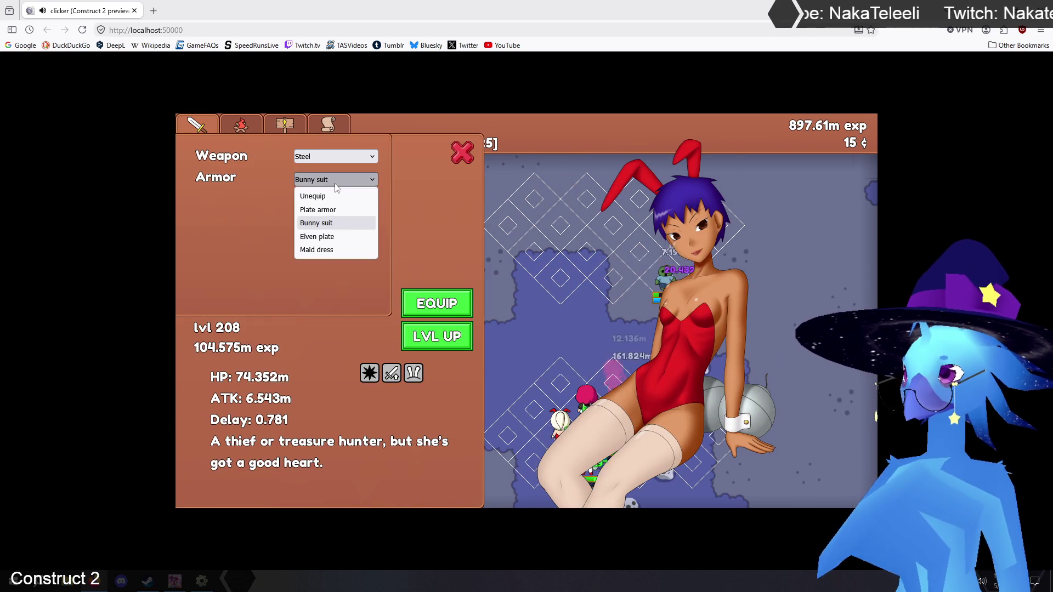
{"action": "left_click", "coordinate": [317, 250]}
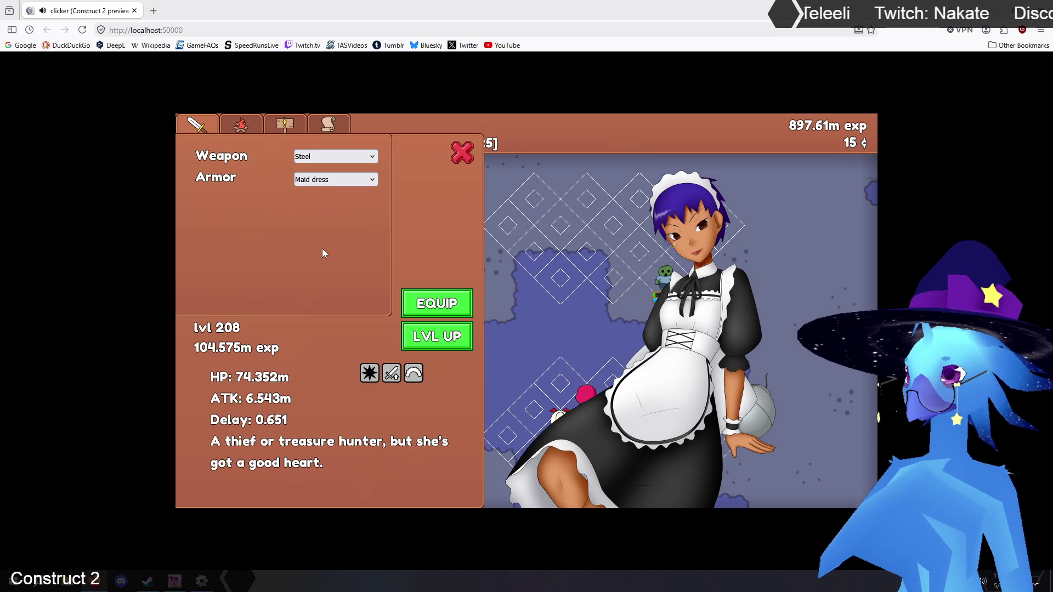
{"action": "left_click", "coordinate": [437, 303]}
{"action": "left_click", "coordinate": [462, 153]}
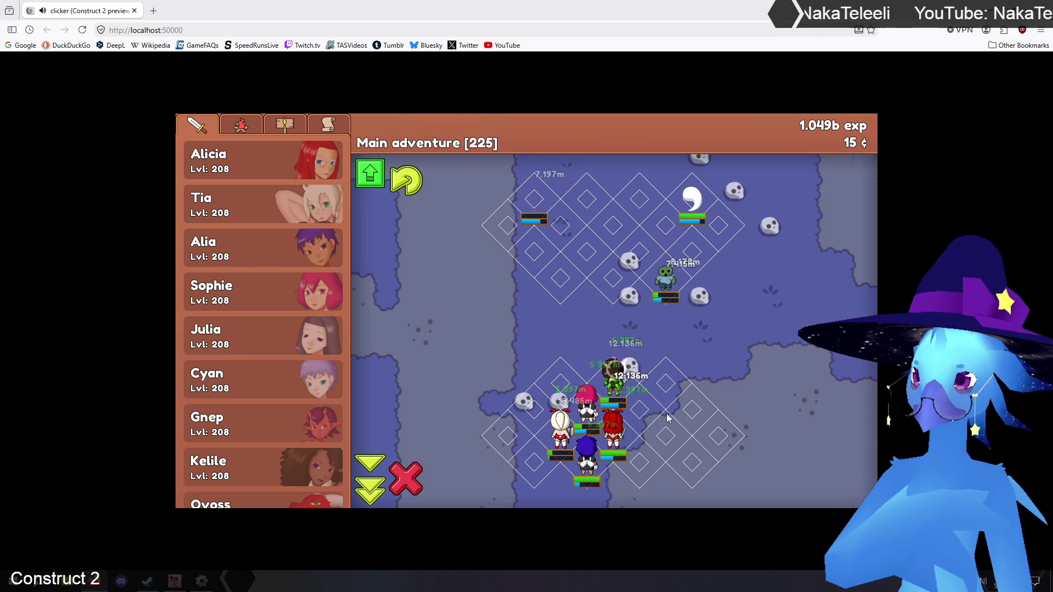
{"action": "left_click", "coordinate": [370, 174]}
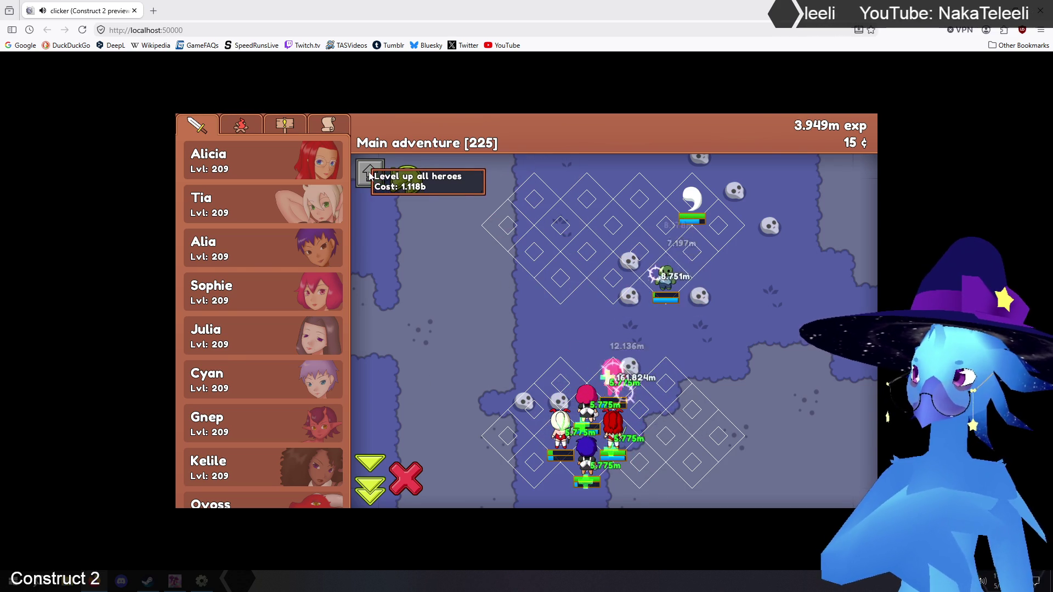
Restart the stage 225 wave and attack the right-hand zombie
{"action": "left_click", "coordinate": [408, 480]}
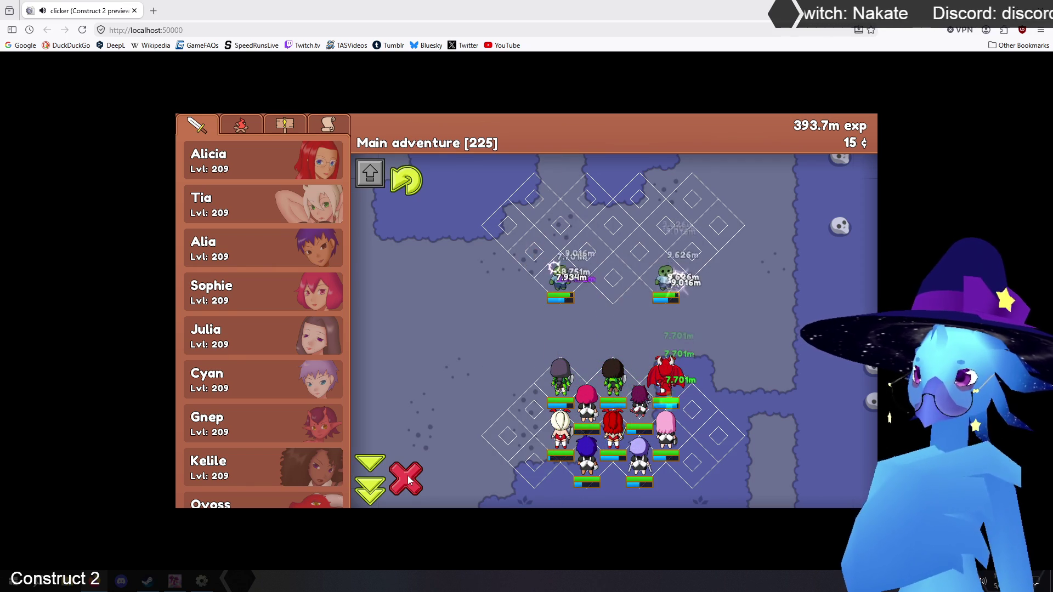
{"action": "left_click", "coordinate": [670, 296]}
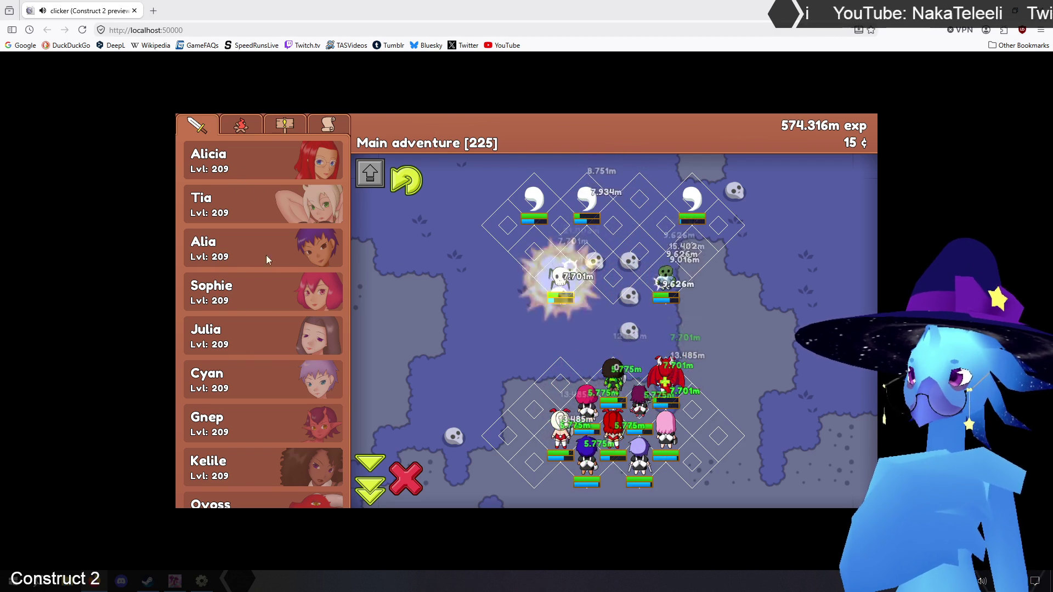
Swap Julia's Elven plate for Plate armor
{"action": "left_click", "coordinate": [277, 346]}
{"action": "left_click", "coordinate": [369, 373]}
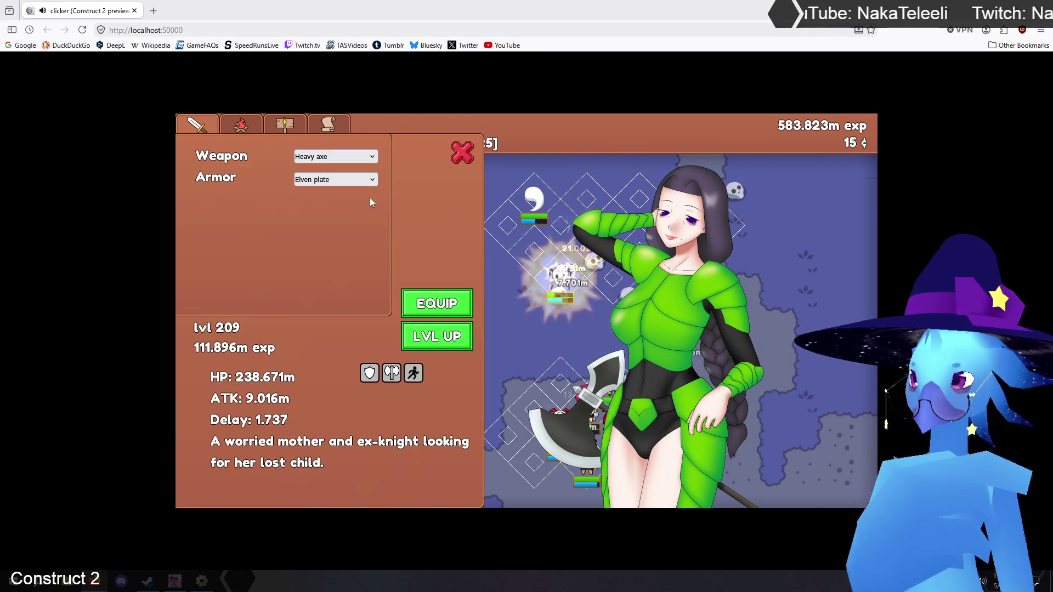
{"action": "left_click", "coordinate": [357, 180]}
{"action": "left_click", "coordinate": [329, 207]}
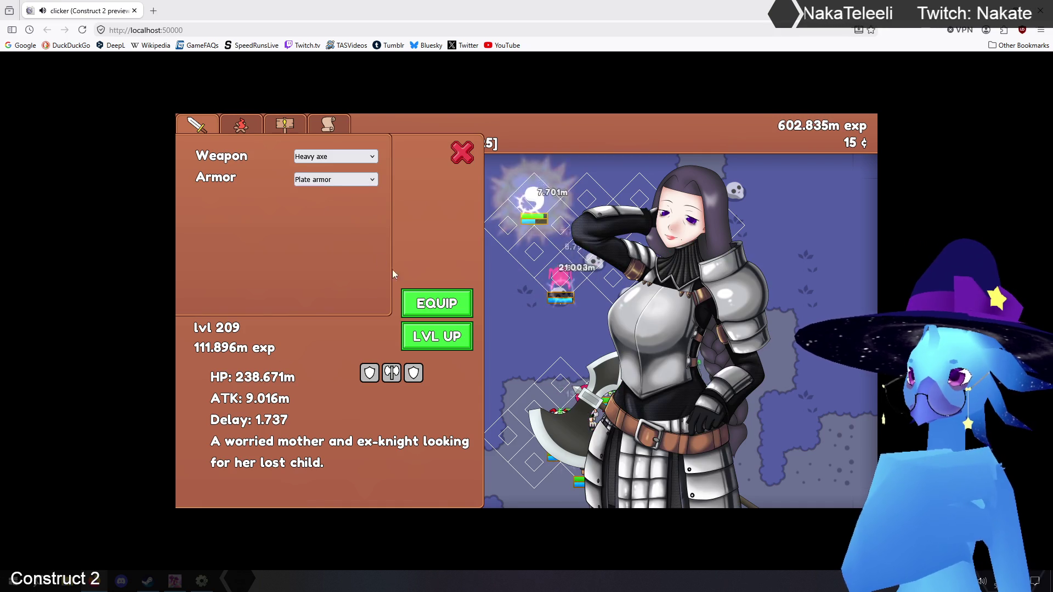
{"action": "left_click", "coordinate": [437, 310]}
{"action": "left_click", "coordinate": [462, 152]}
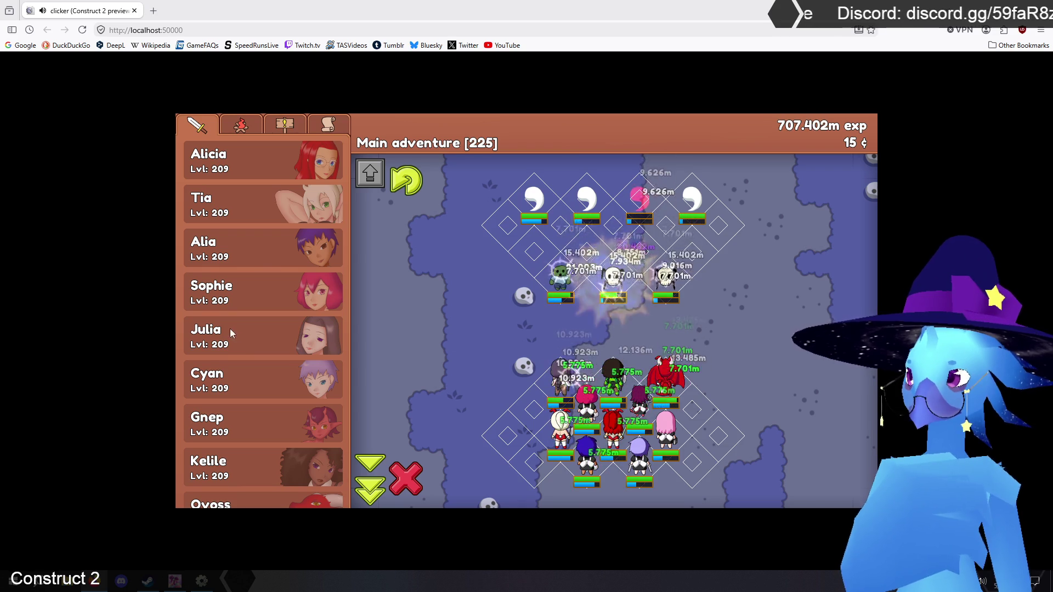
Swap Ovoss's Bunny suit for Plate armor
{"action": "scroll", "coordinate": [261, 285], "scroll_direction": "down", "scroll_amount": 2}
{"action": "left_click", "coordinate": [279, 427]}
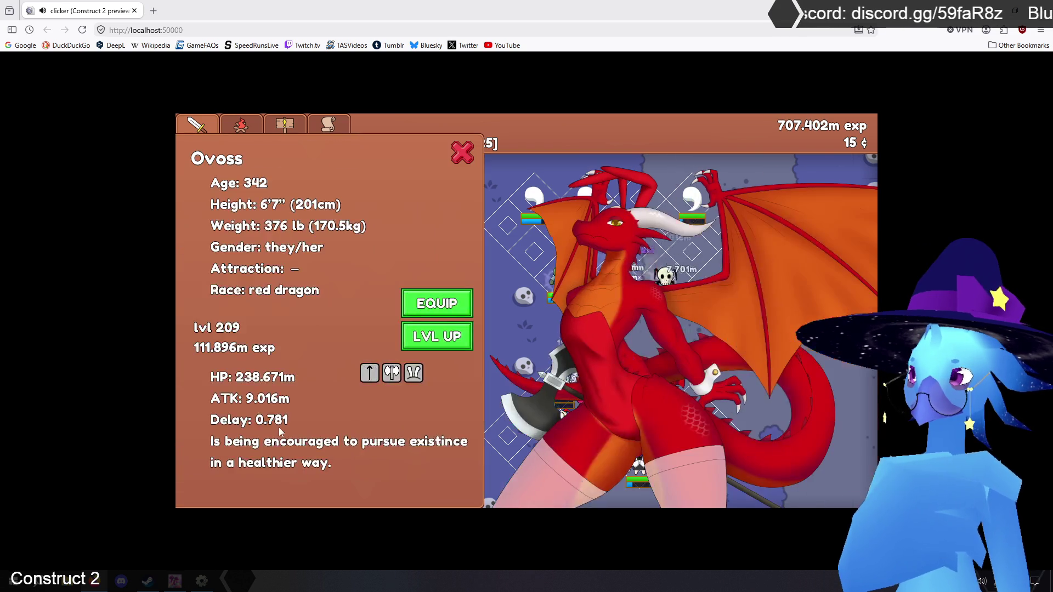
{"action": "left_click", "coordinate": [424, 308]}
{"action": "left_click", "coordinate": [335, 179]}
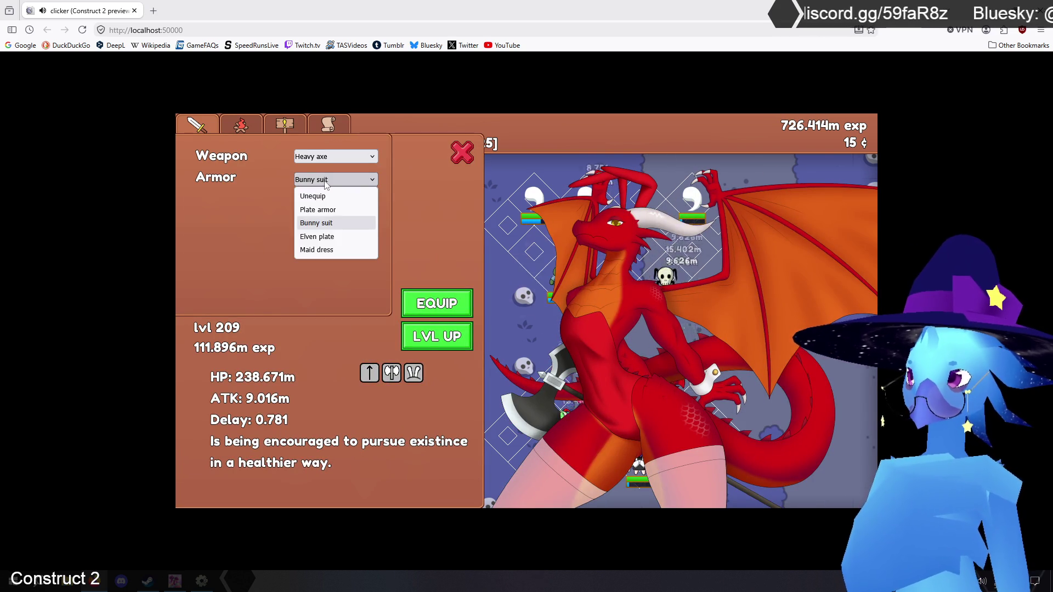
{"action": "left_click", "coordinate": [327, 212]}
{"action": "left_click", "coordinate": [463, 153]}
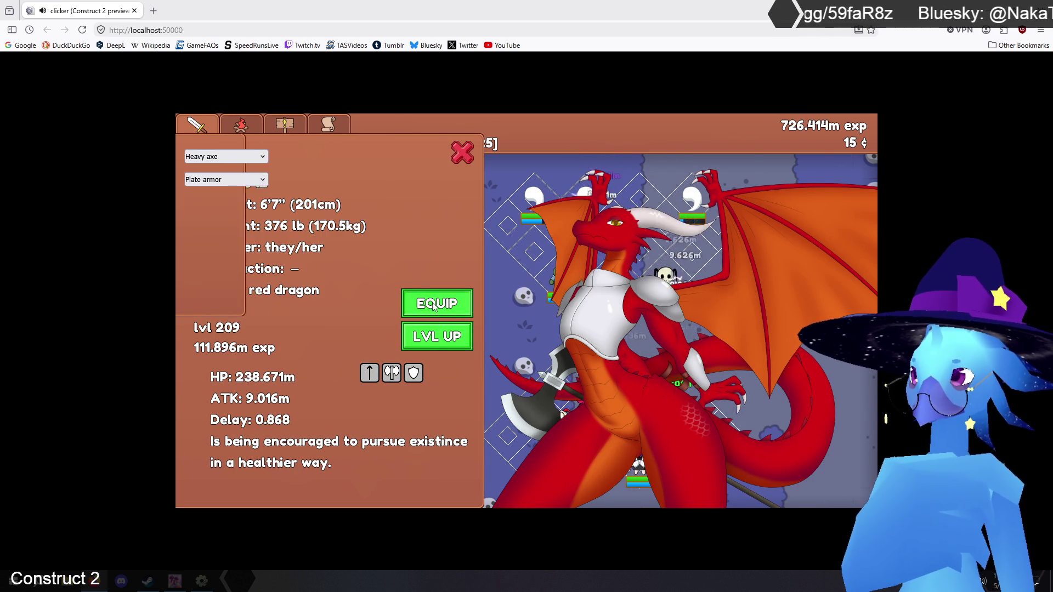
{"action": "left_click", "coordinate": [465, 153]}
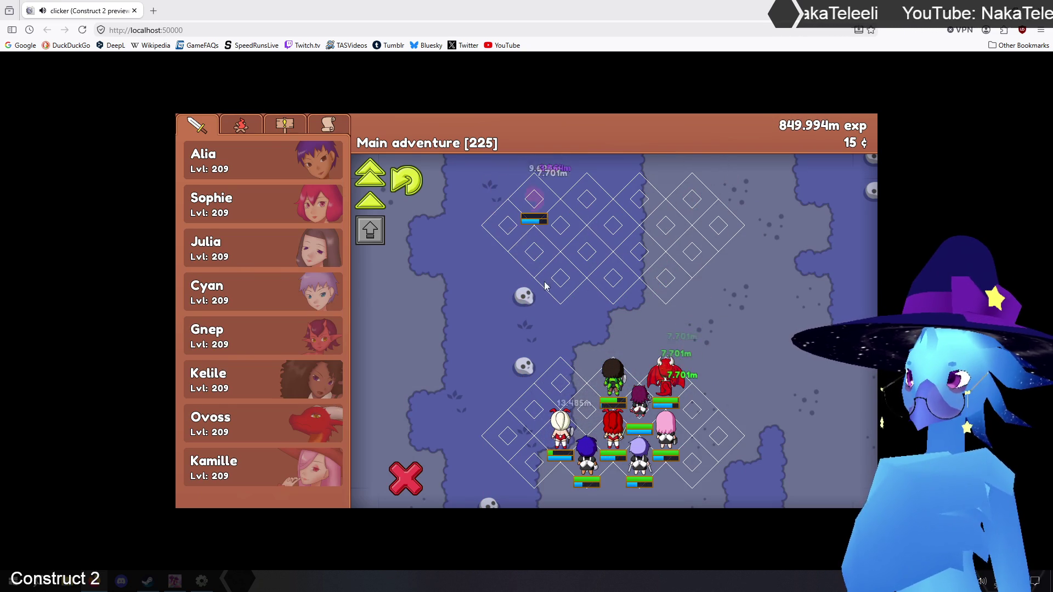
Return to the top of the roster and use Level up all heroes to reach lvl 210
{"action": "scroll", "coordinate": [238, 329], "scroll_direction": "up", "scroll_amount": 2}
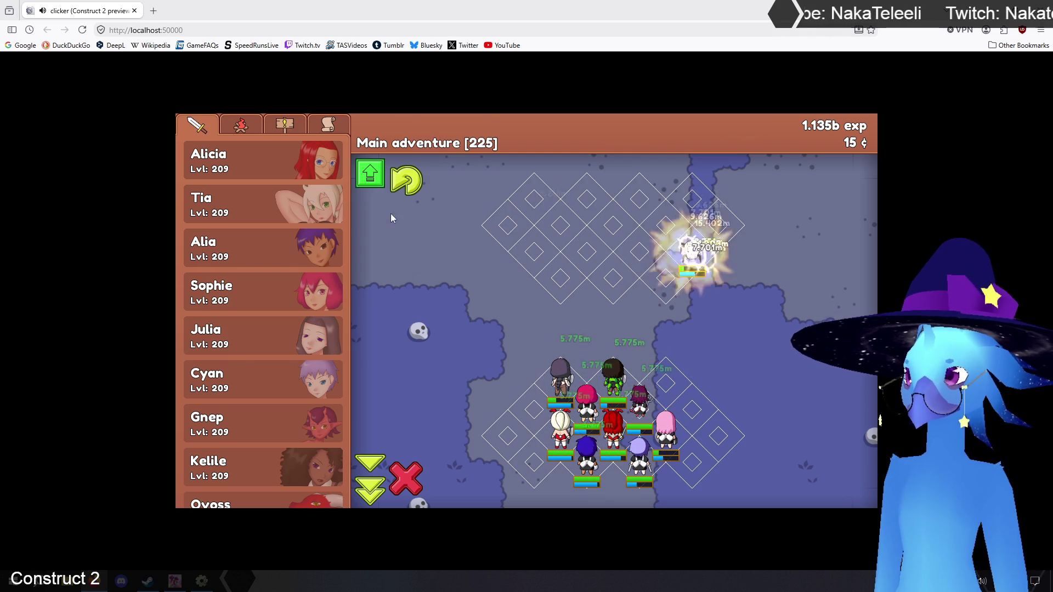
{"action": "left_click", "coordinate": [370, 173]}
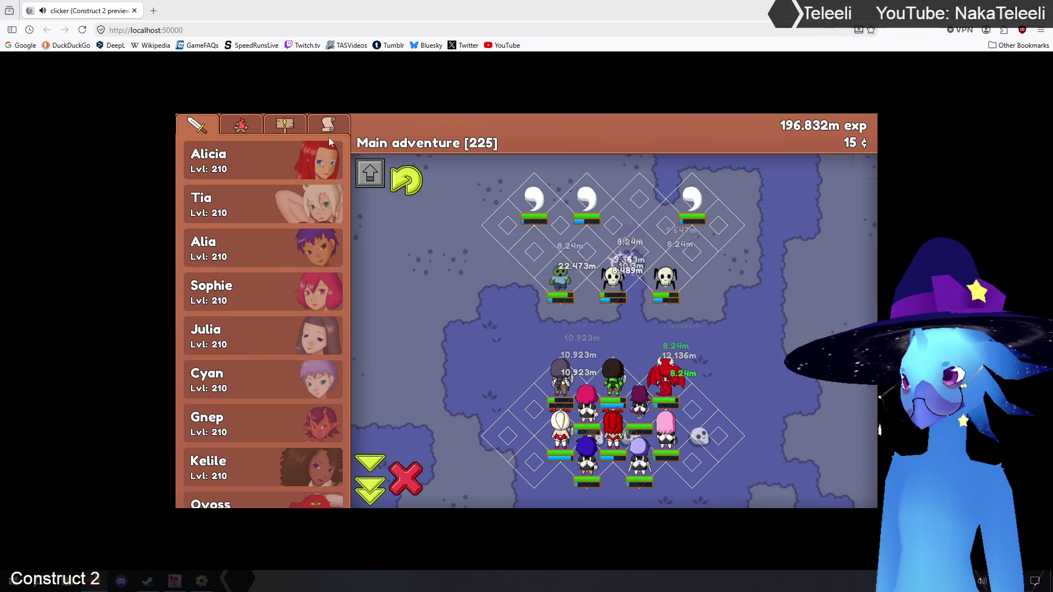
Look through the inventory, quest, camp and farm panels, then return to the hero roster
{"action": "left_click", "coordinate": [318, 126]}
{"action": "scroll", "coordinate": [272, 208], "scroll_direction": "down", "scroll_amount": 1}
{"action": "scroll", "coordinate": [271, 208], "scroll_direction": "up", "scroll_amount": 1}
{"action": "left_click", "coordinate": [286, 130]}
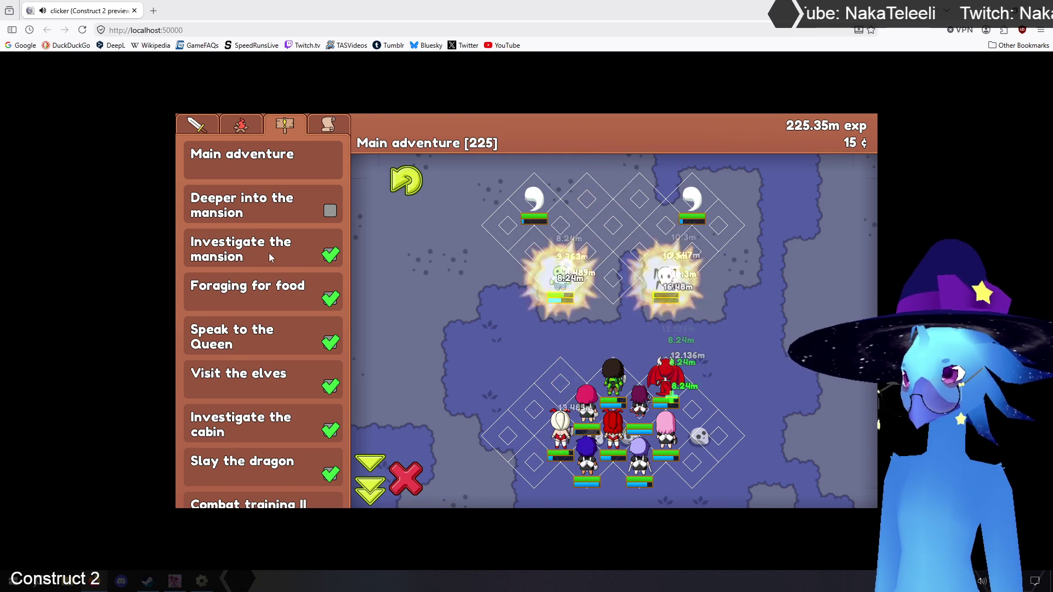
{"action": "left_click", "coordinate": [241, 125]}
{"action": "left_click", "coordinate": [201, 126]}
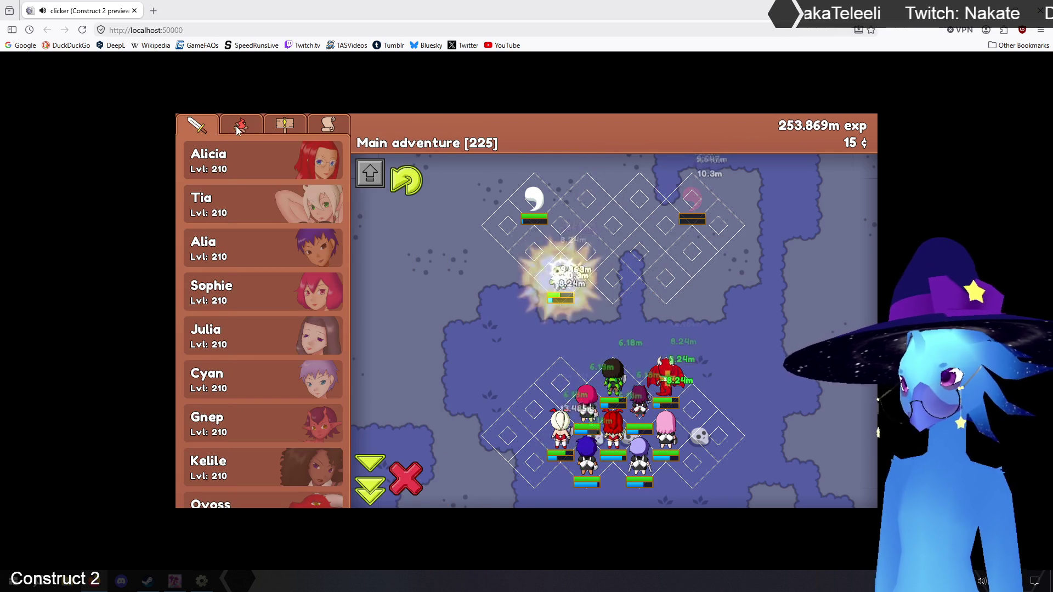
{"action": "left_click", "coordinate": [236, 128]}
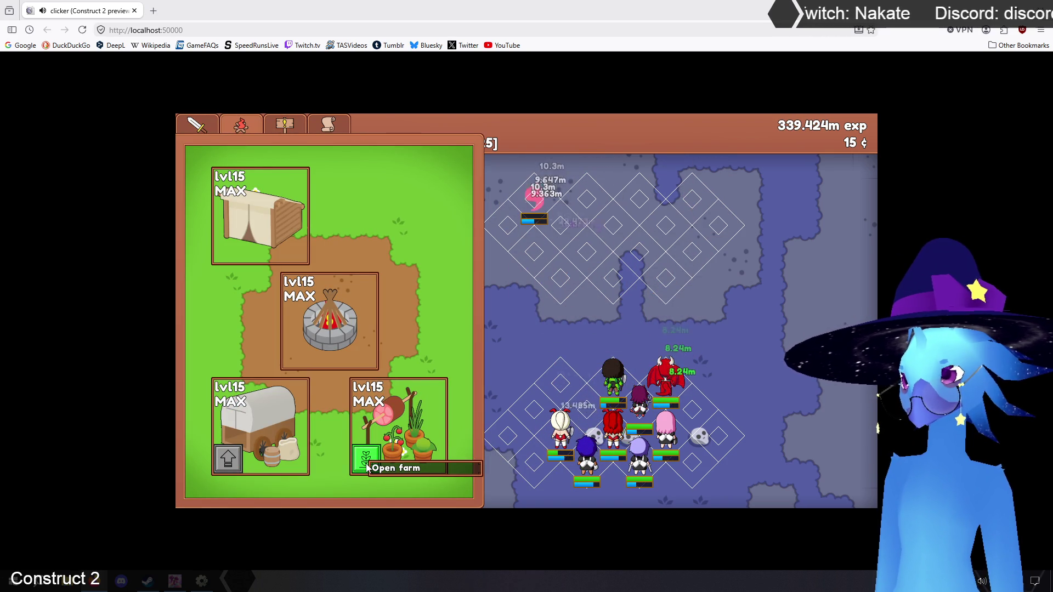
{"action": "left_click", "coordinate": [366, 465]}
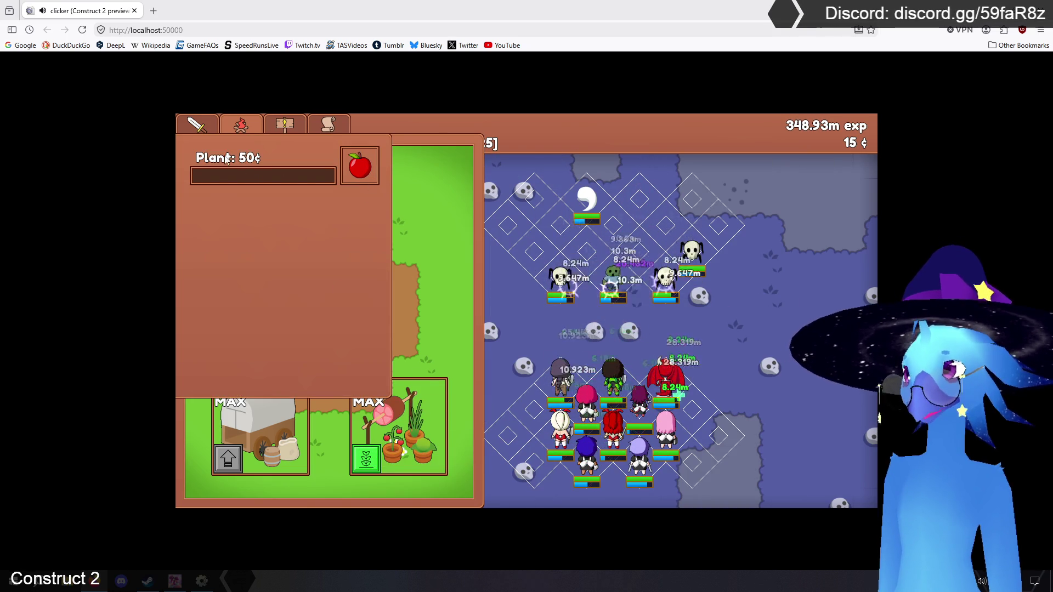
{"action": "left_click", "coordinate": [368, 463]}
{"action": "left_click", "coordinate": [210, 129]}
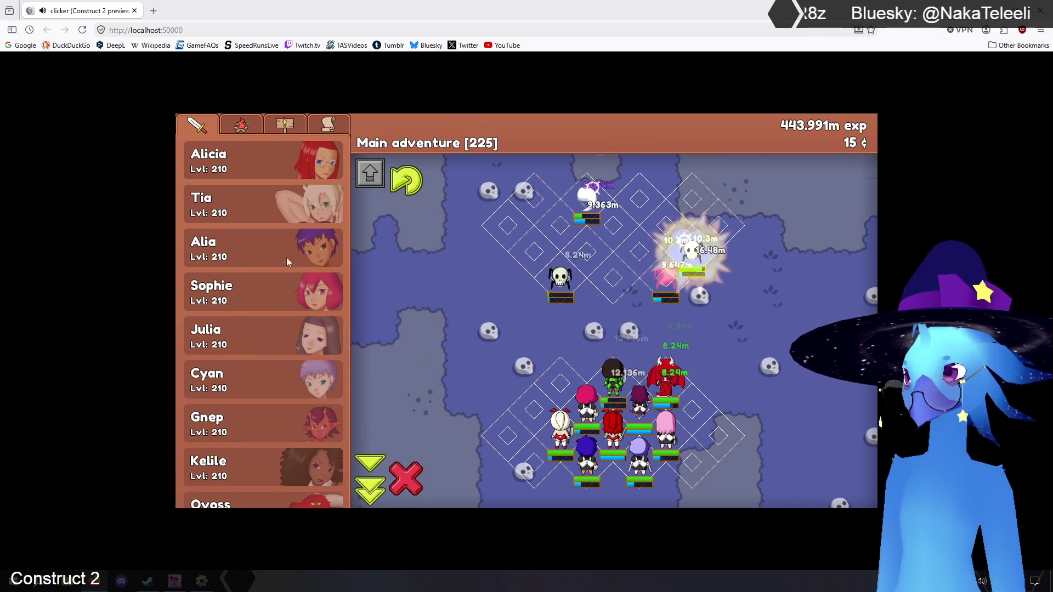
Review the Deeper into the mansion quest, then exit the battle to the Main adventure map
{"action": "left_click", "coordinate": [294, 130]}
{"action": "left_click", "coordinate": [264, 205]}
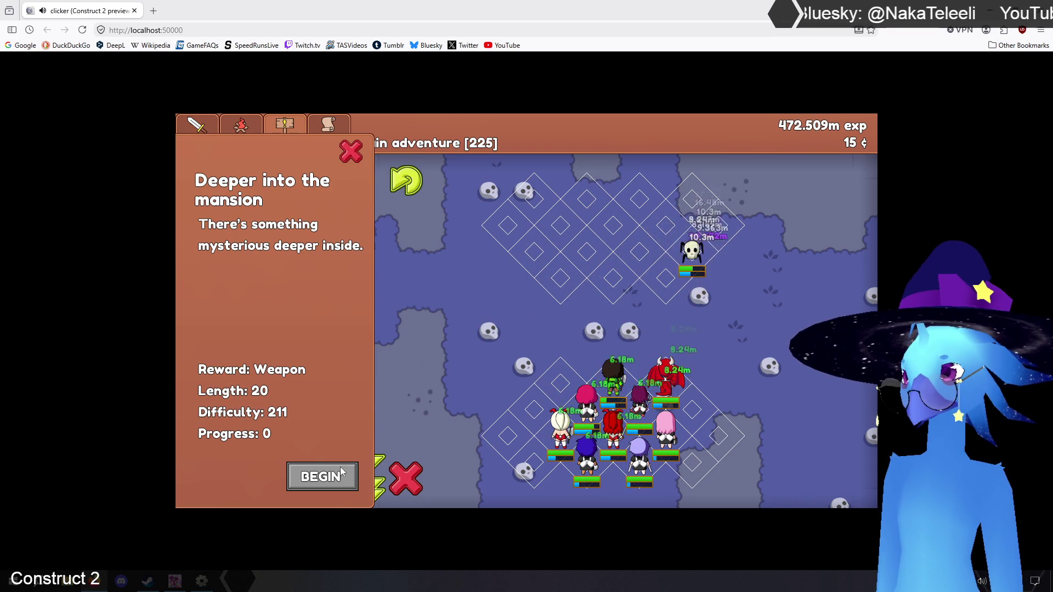
{"action": "left_click", "coordinate": [351, 154]}
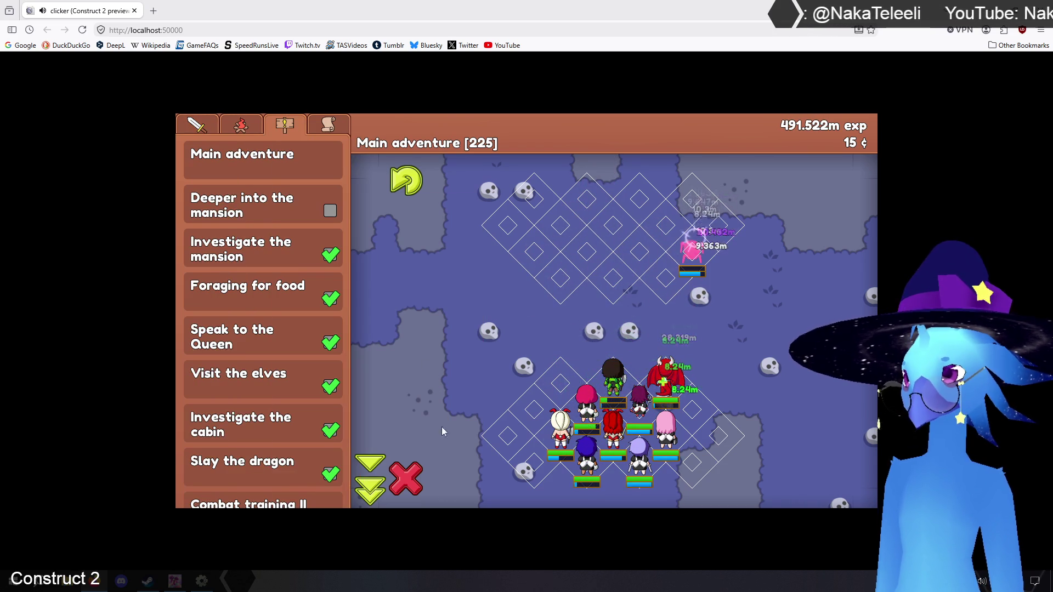
{"action": "left_click", "coordinate": [409, 477]}
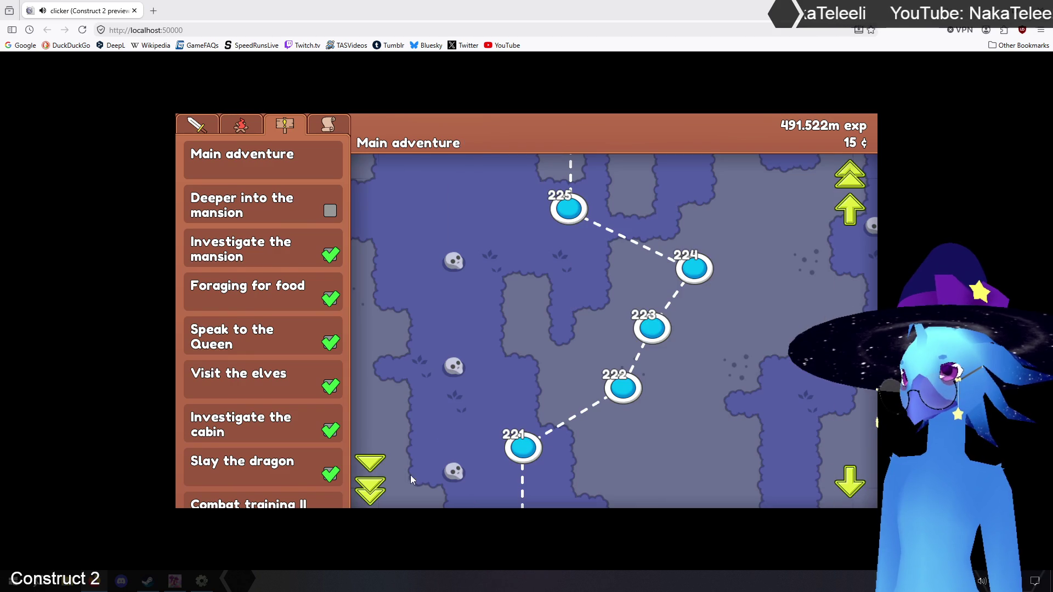
Open the Deeper into the mansion quest details and begin the quest
{"action": "left_click", "coordinate": [254, 212]}
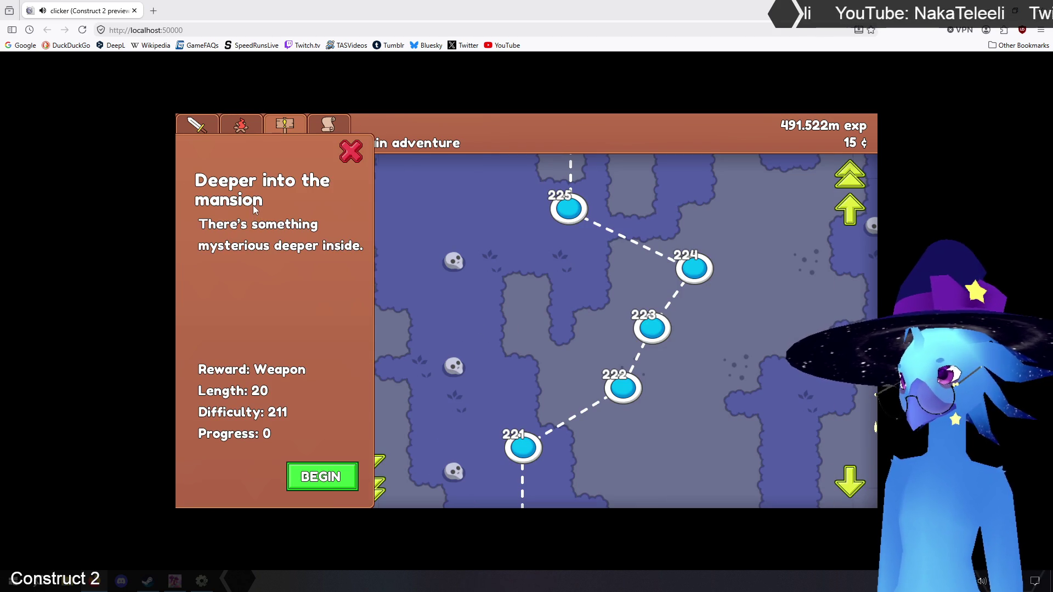
{"action": "left_click", "coordinate": [319, 476]}
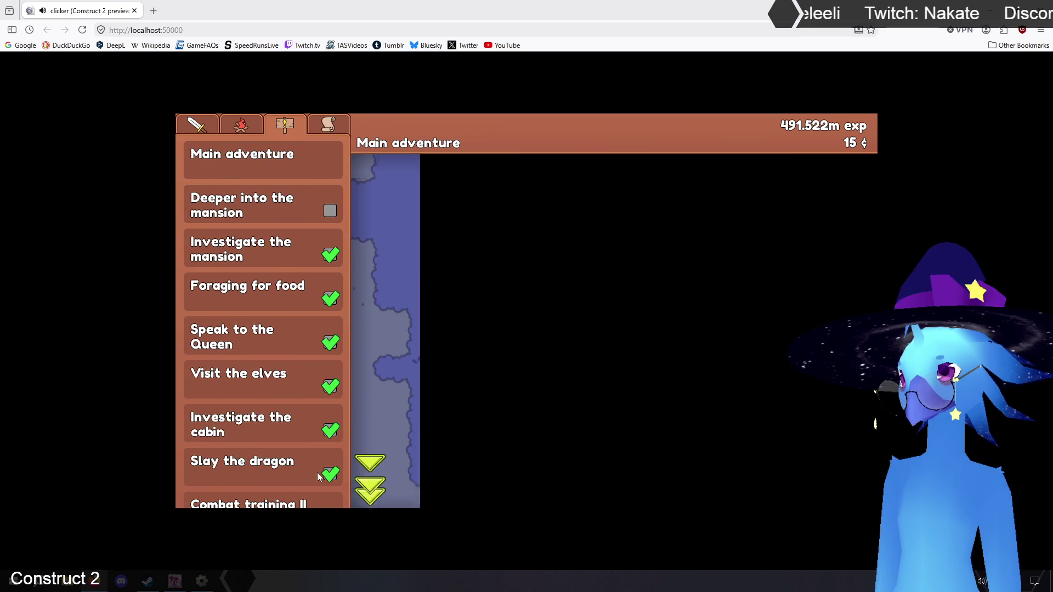
Fight mansion stages 1, 3 and 6, continuing past each victory back to the map
{"action": "left_click", "coordinate": [680, 449]}
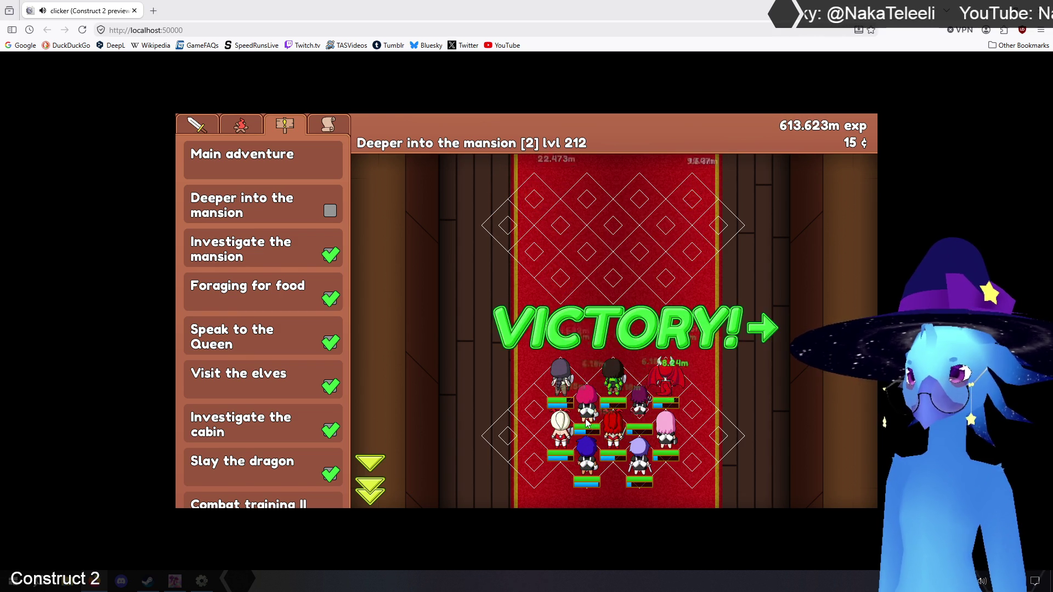
{"action": "left_click", "coordinate": [737, 334]}
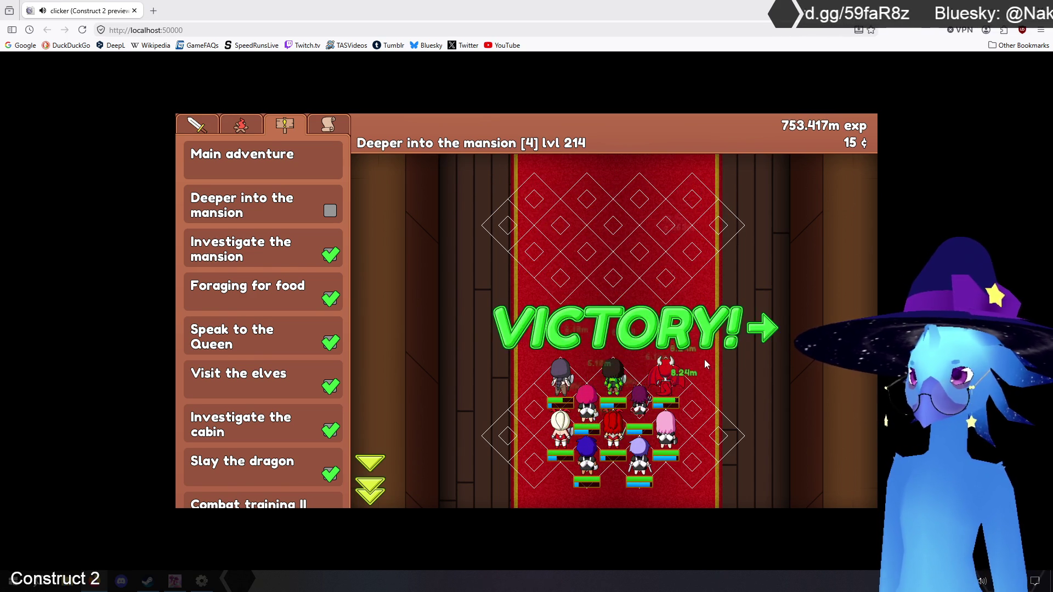
{"action": "left_click", "coordinate": [473, 211]}
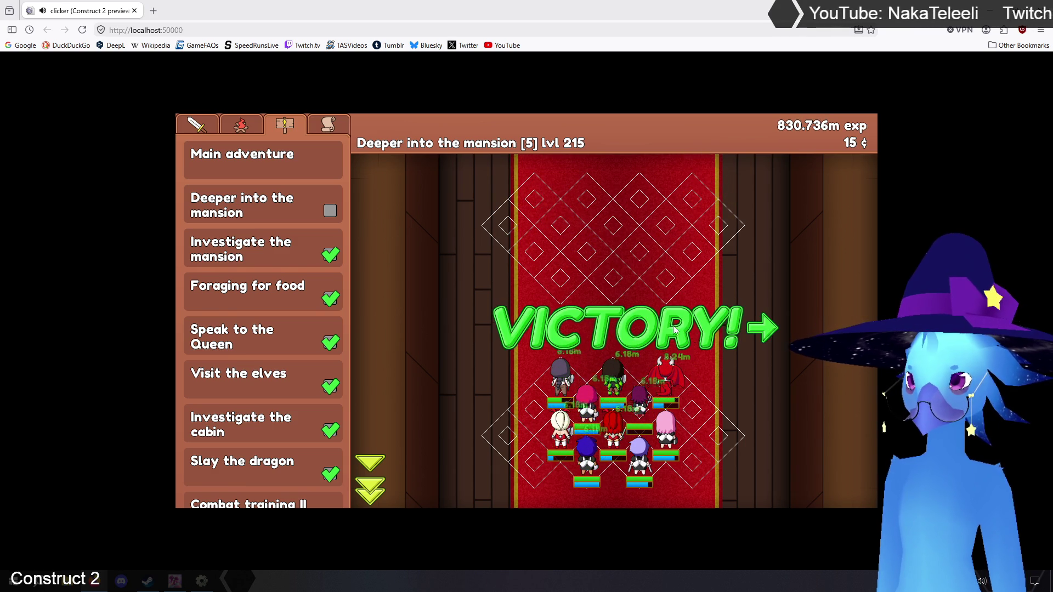
{"action": "left_click", "coordinate": [680, 447]}
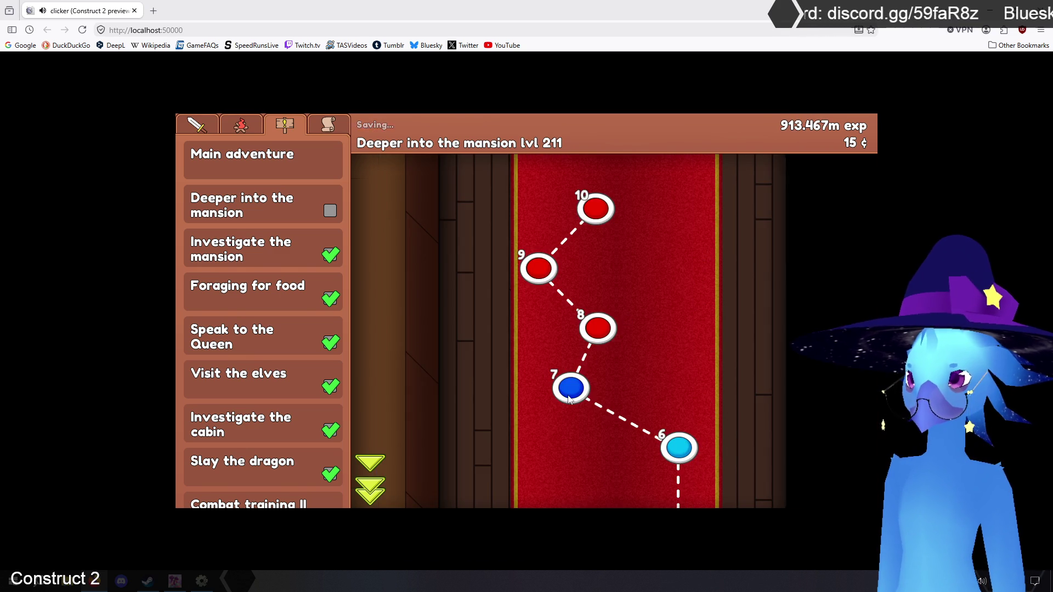
Fight mansion stages 7, 8 and 9 from the quest map
{"action": "left_click", "coordinate": [569, 396]}
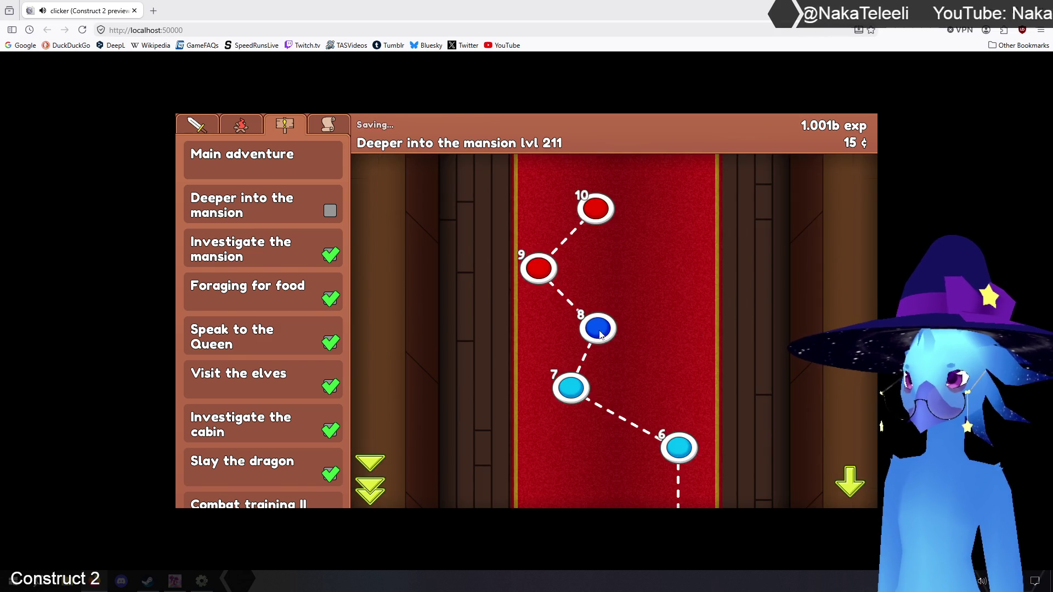
{"action": "left_click", "coordinate": [598, 331]}
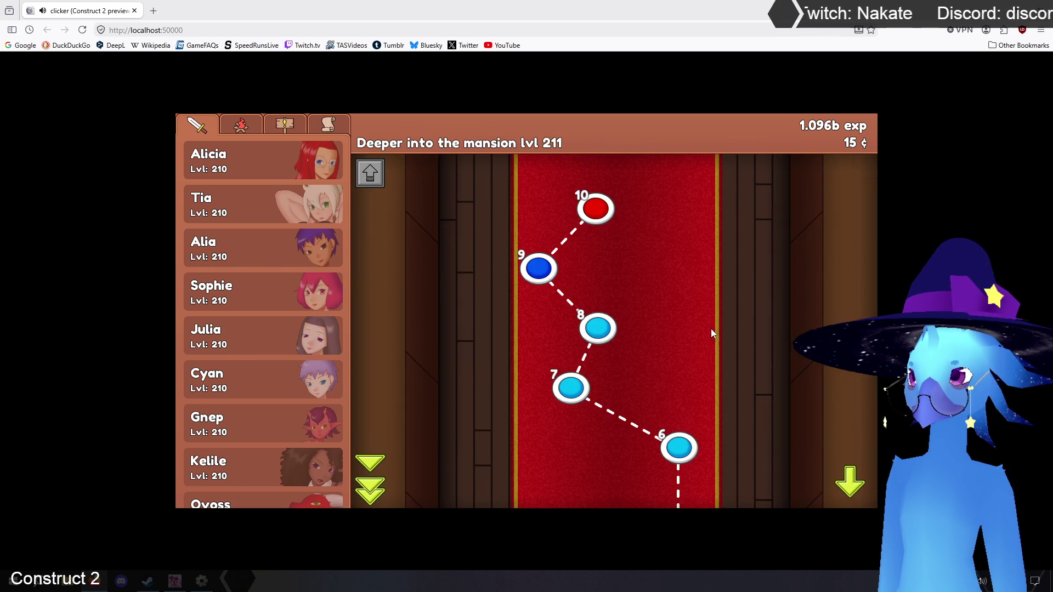
{"action": "left_click", "coordinate": [541, 269]}
Check Alicia and the camp, level all heroes to 211, then advance the map to stages 11–15
{"action": "left_click", "coordinate": [265, 153]}
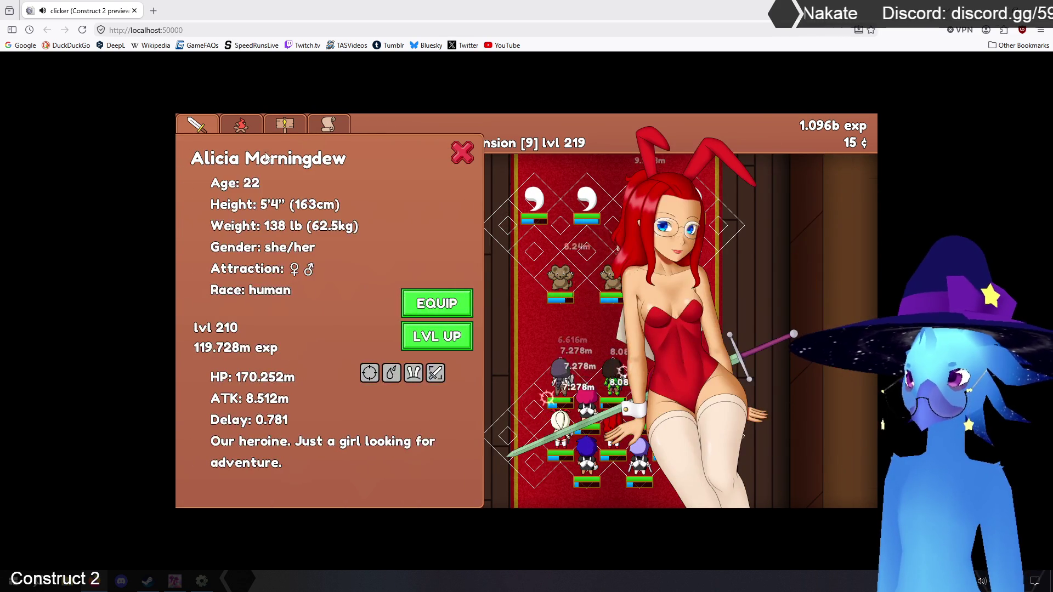
{"action": "left_click", "coordinate": [462, 154]}
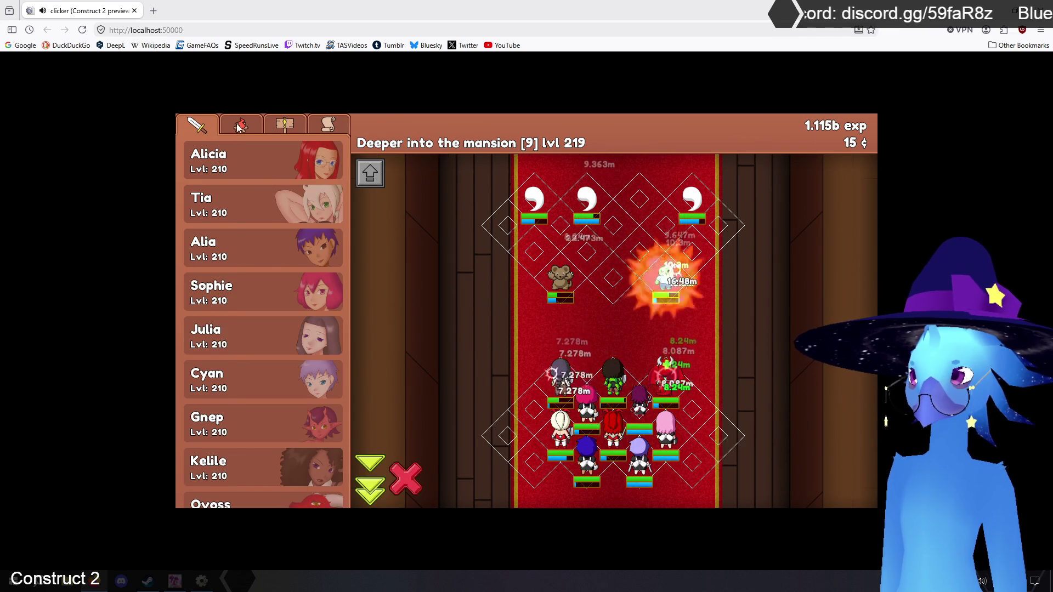
{"action": "left_click", "coordinate": [260, 126]}
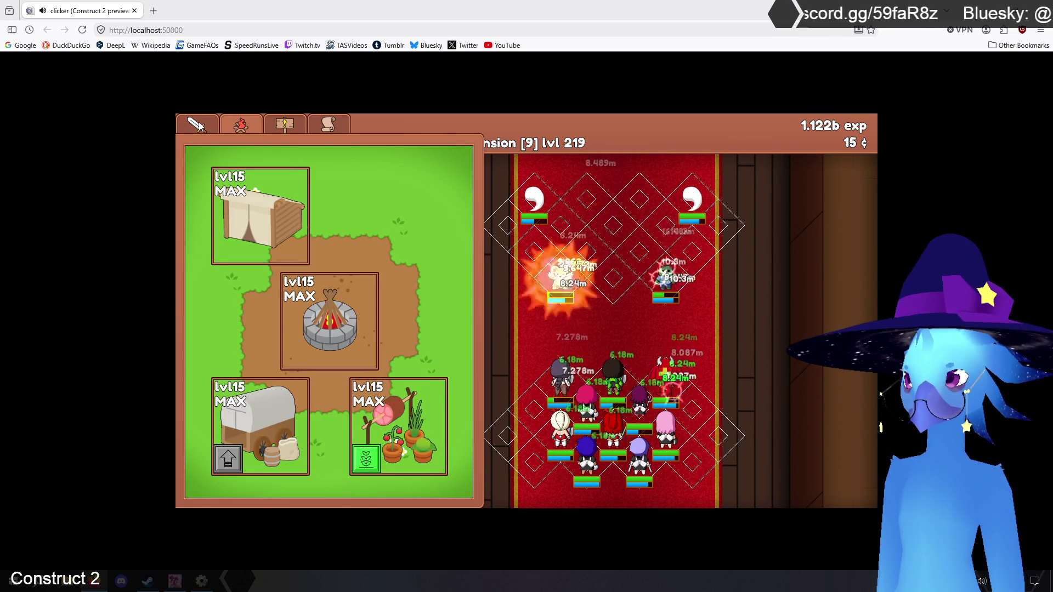
{"action": "left_click", "coordinate": [239, 126]}
{"action": "left_click", "coordinate": [239, 126]}
{"action": "left_click", "coordinate": [239, 125]}
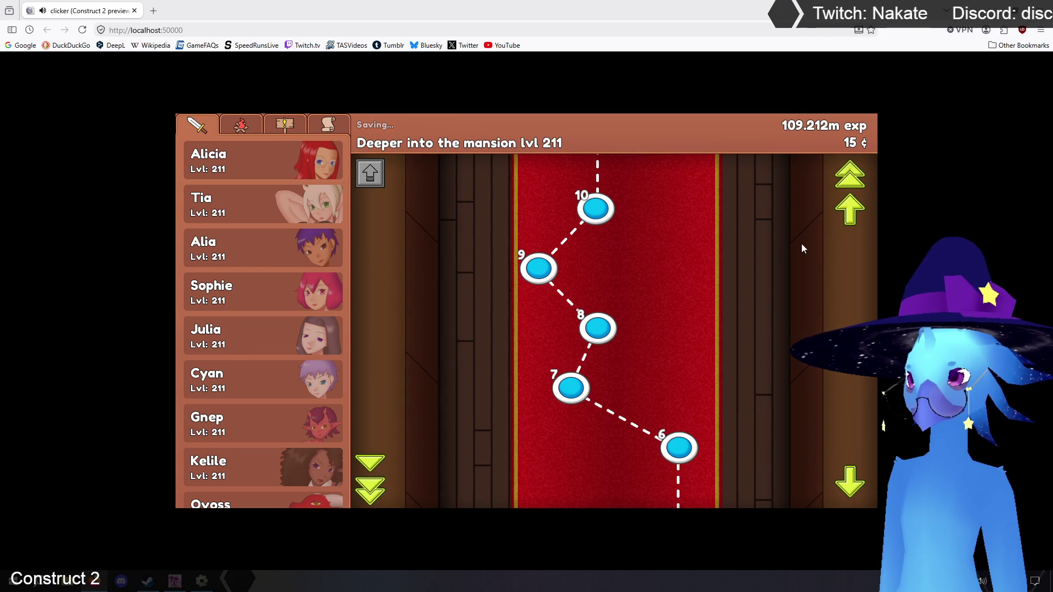
{"action": "left_click", "coordinate": [847, 220]}
Fight from mansion stage 11 onward, focusing the ghosts and right zombie, then start stage 17
{"action": "left_click", "coordinate": [588, 449]}
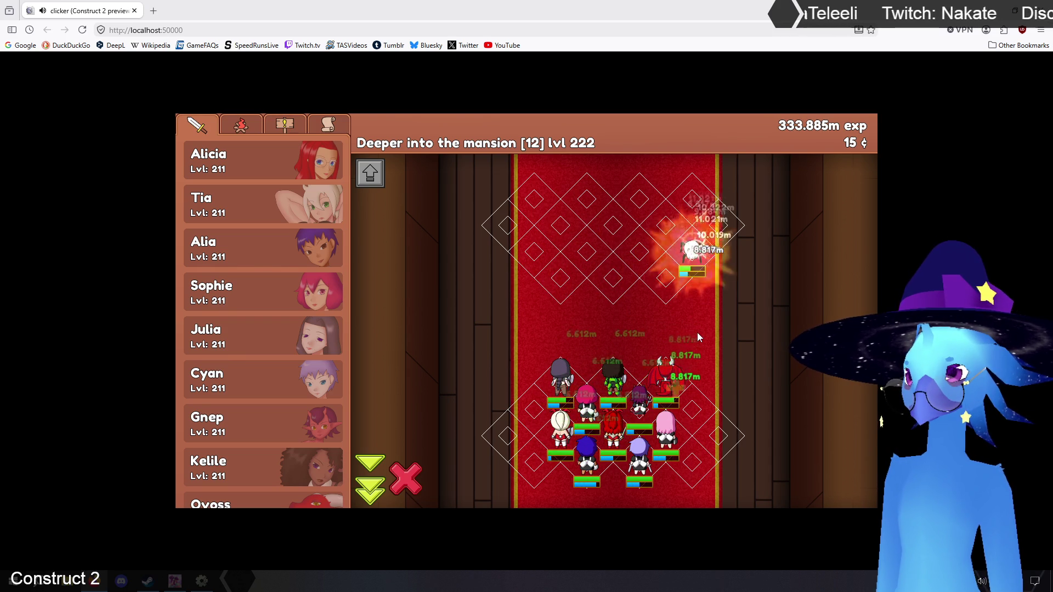
{"action": "left_click", "coordinate": [660, 326]}
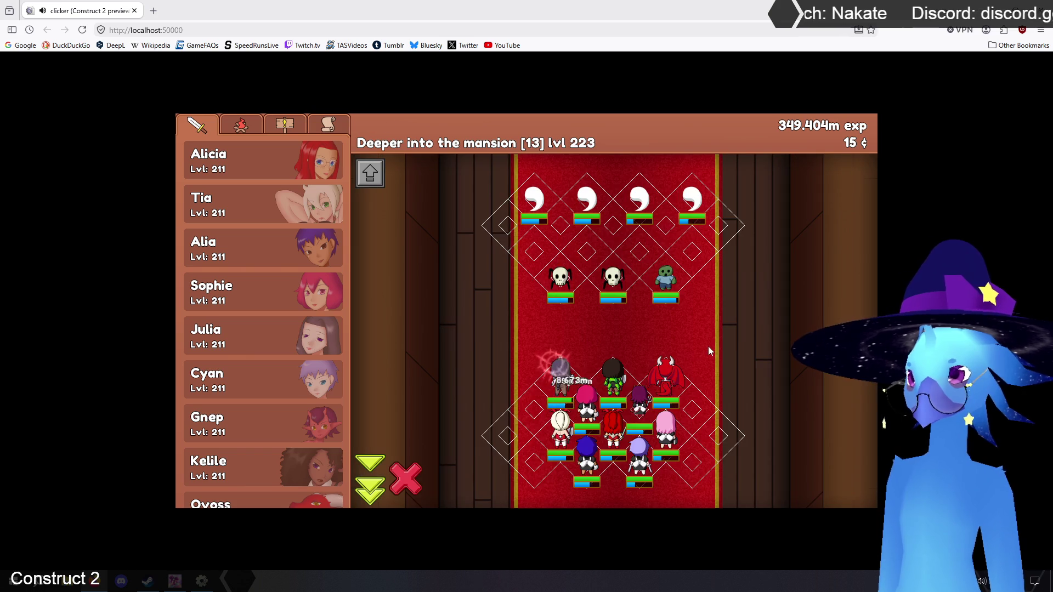
{"action": "left_click", "coordinate": [535, 210]}
{"action": "left_click", "coordinate": [691, 202]}
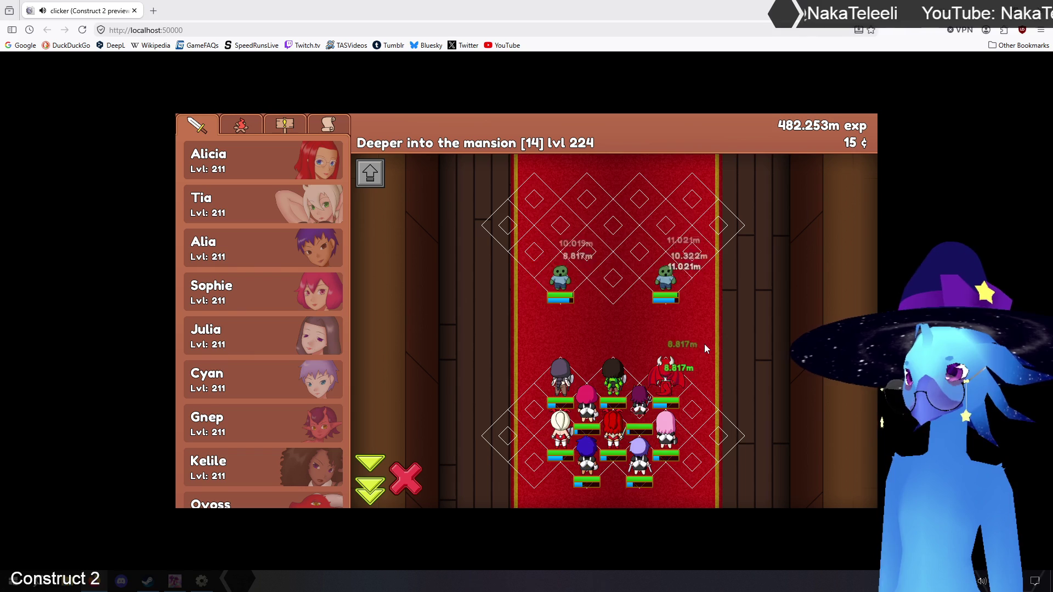
{"action": "left_click", "coordinate": [665, 277]}
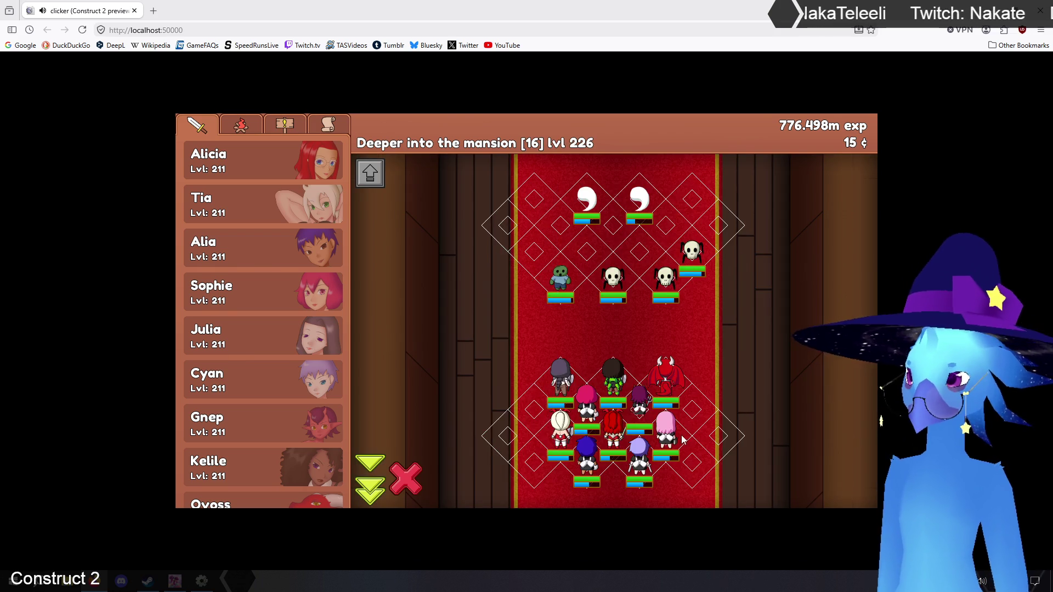
{"action": "left_click", "coordinate": [587, 202]}
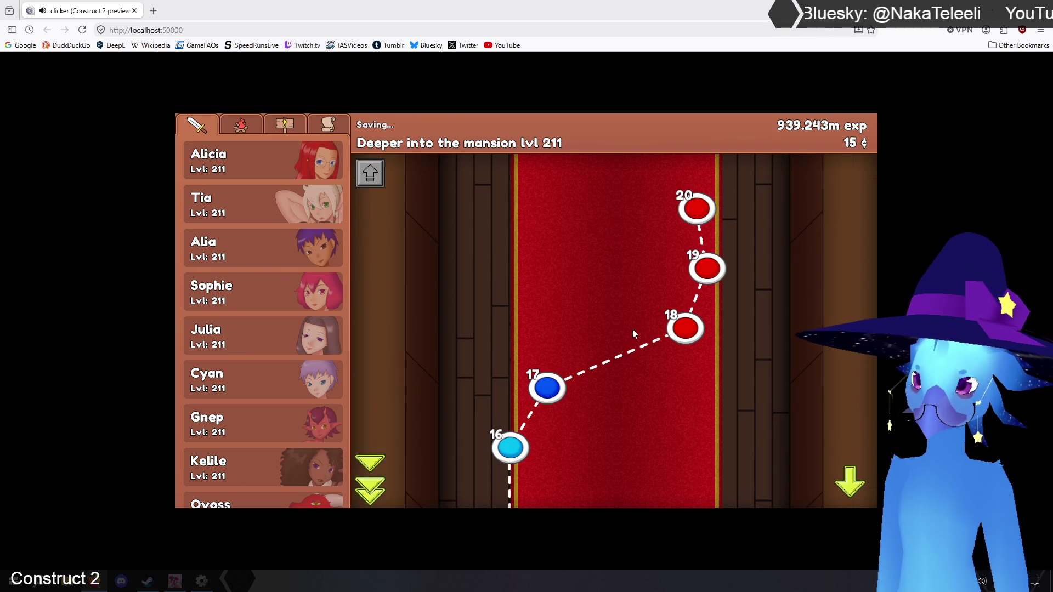
{"action": "left_click", "coordinate": [547, 390]}
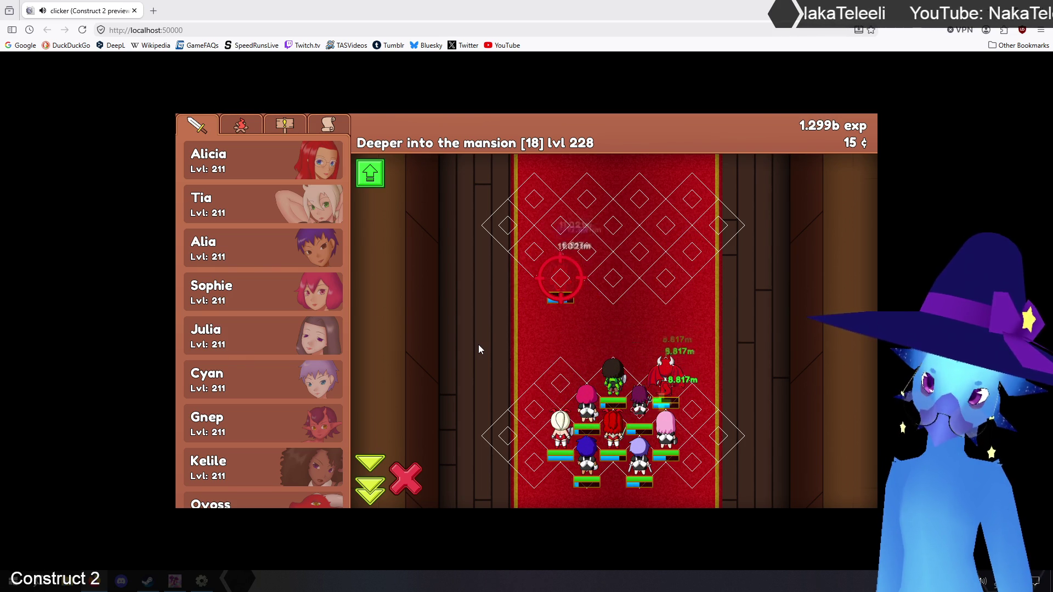
Level all heroes to 212 and win the final mansion stages, targeting the top-left and top-right enemies
{"action": "left_click", "coordinate": [370, 173]}
{"action": "left_click", "coordinate": [589, 336]}
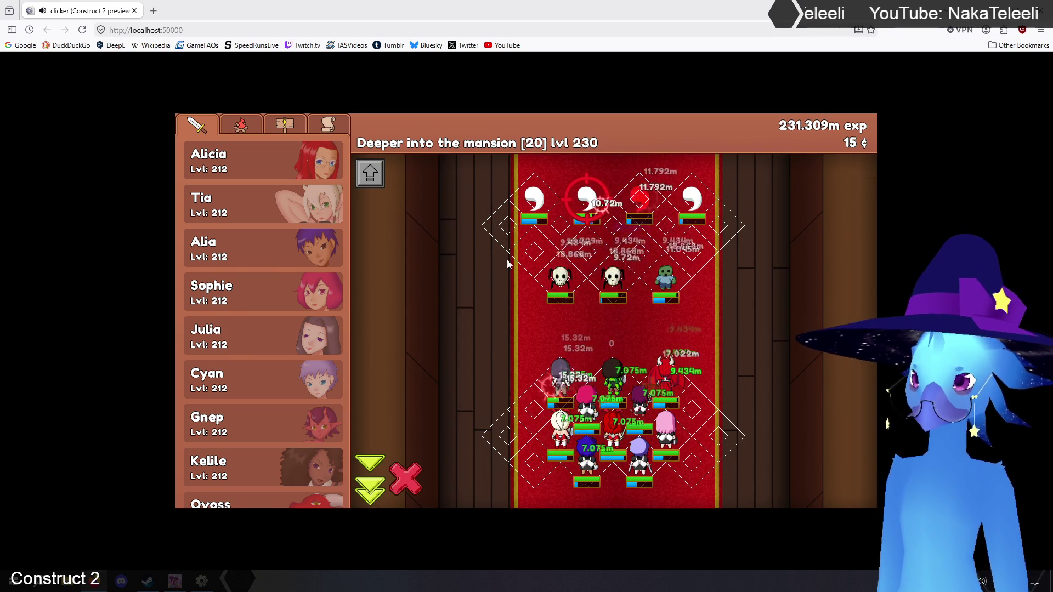
{"action": "left_click", "coordinate": [535, 216]}
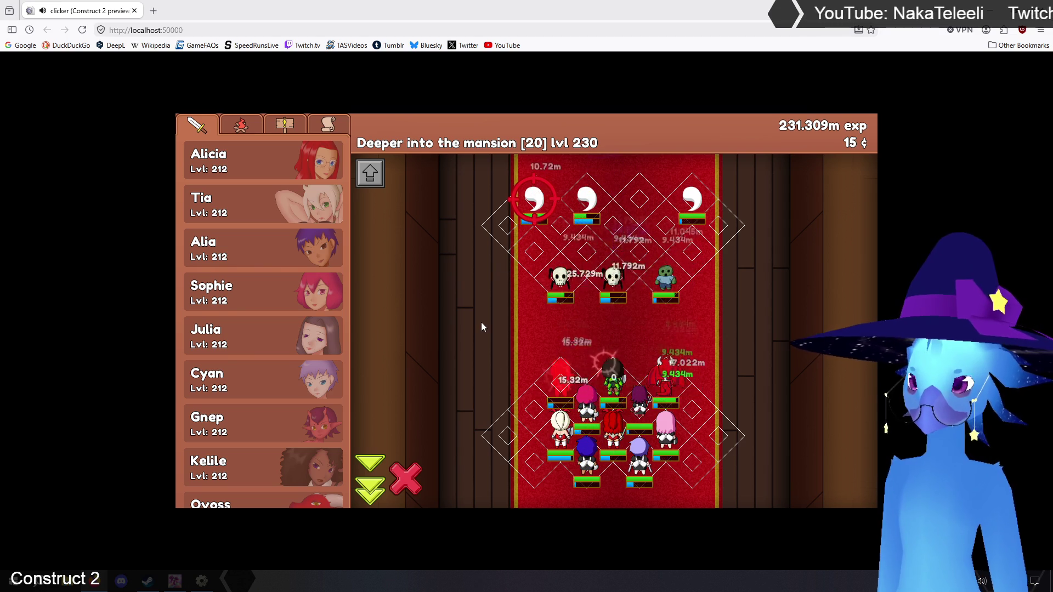
{"action": "left_click", "coordinate": [729, 224]}
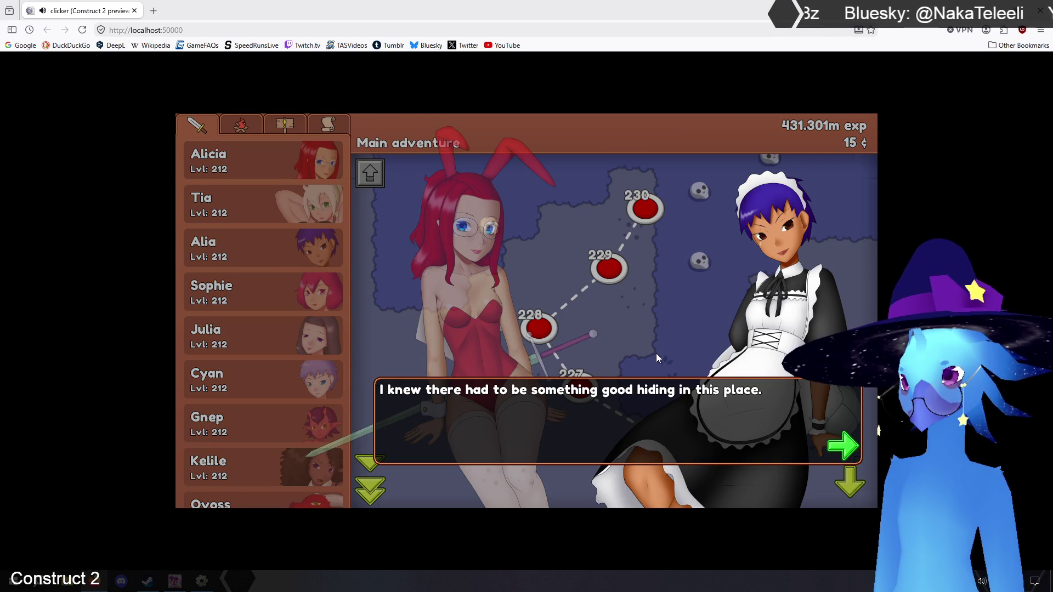
Advance the story dialogue to its end, returning to the Main adventure map with stages 226–230
{"action": "left_click", "coordinate": [850, 450]}
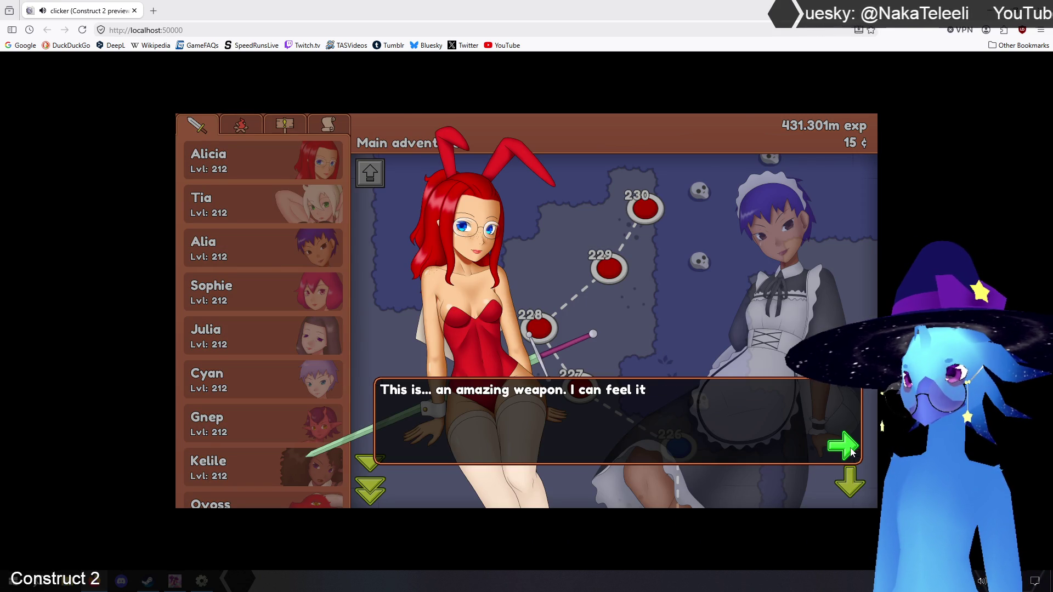
{"action": "left_click", "coordinate": [851, 452]}
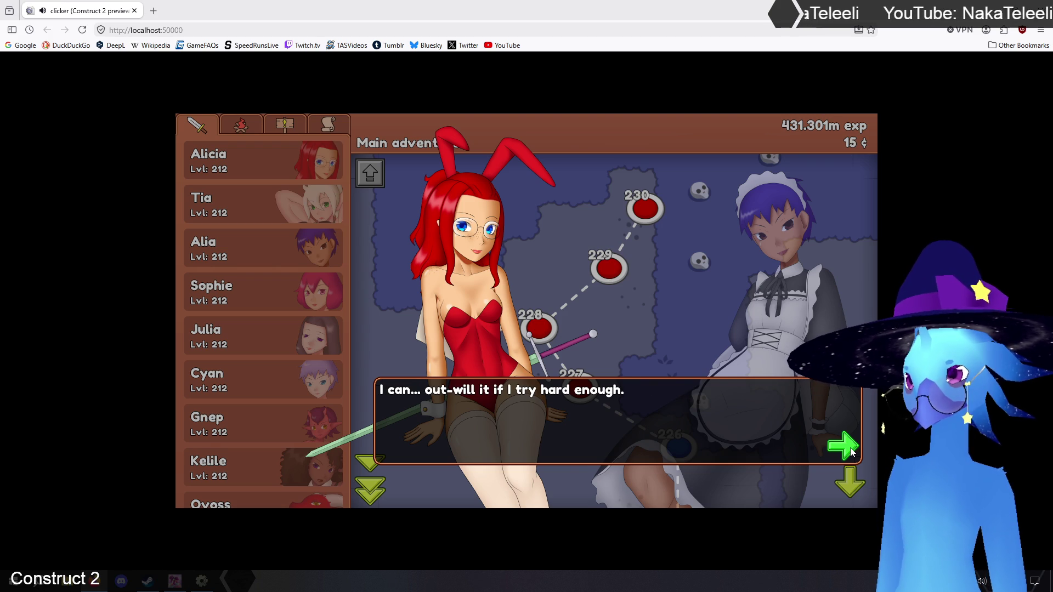
{"action": "left_click", "coordinate": [851, 451]}
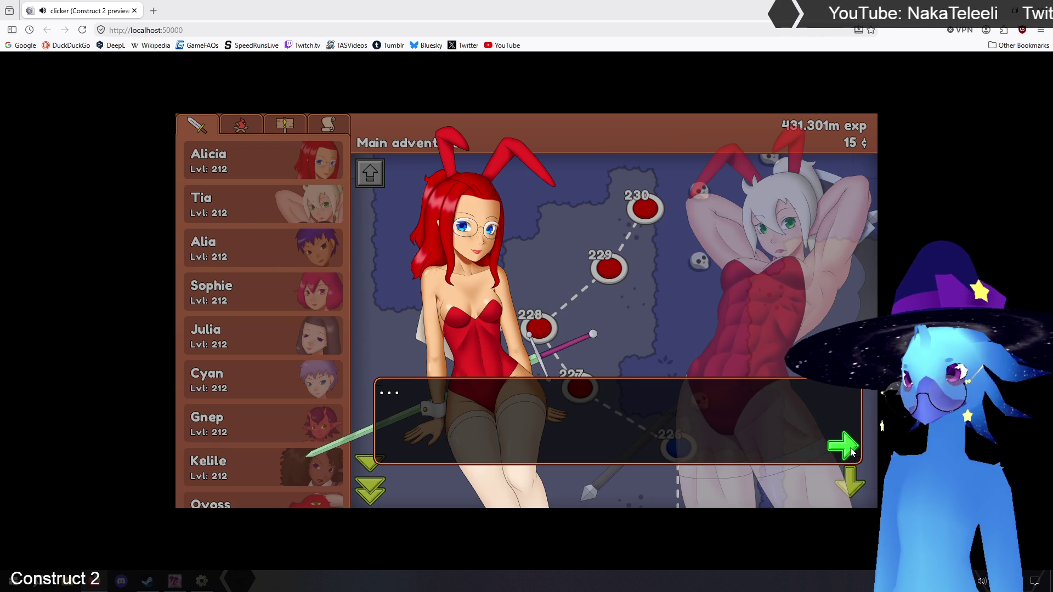
{"action": "left_click", "coordinate": [851, 451]}
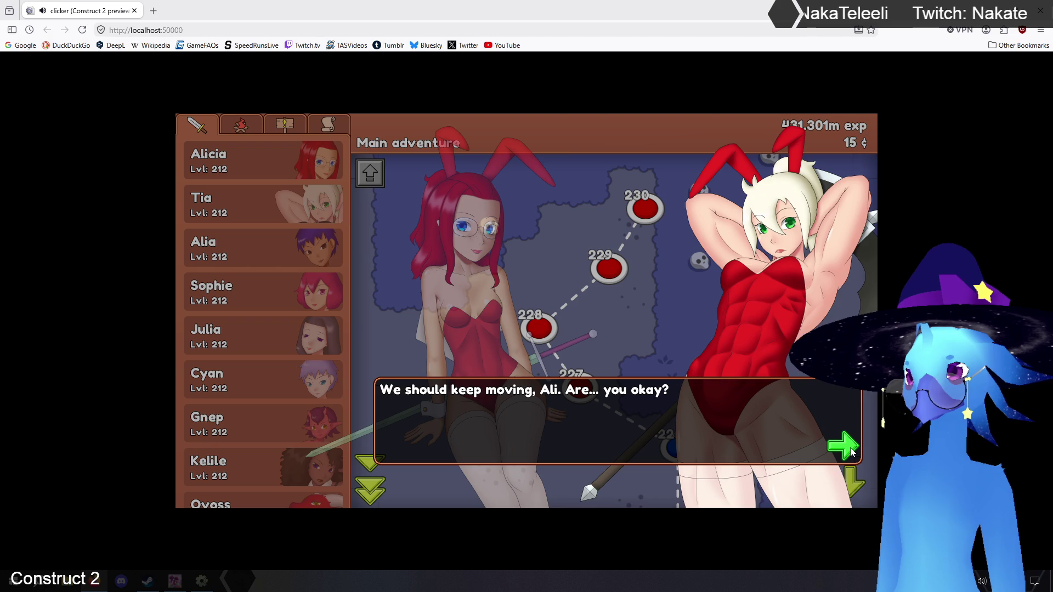
{"action": "left_click", "coordinate": [851, 452]}
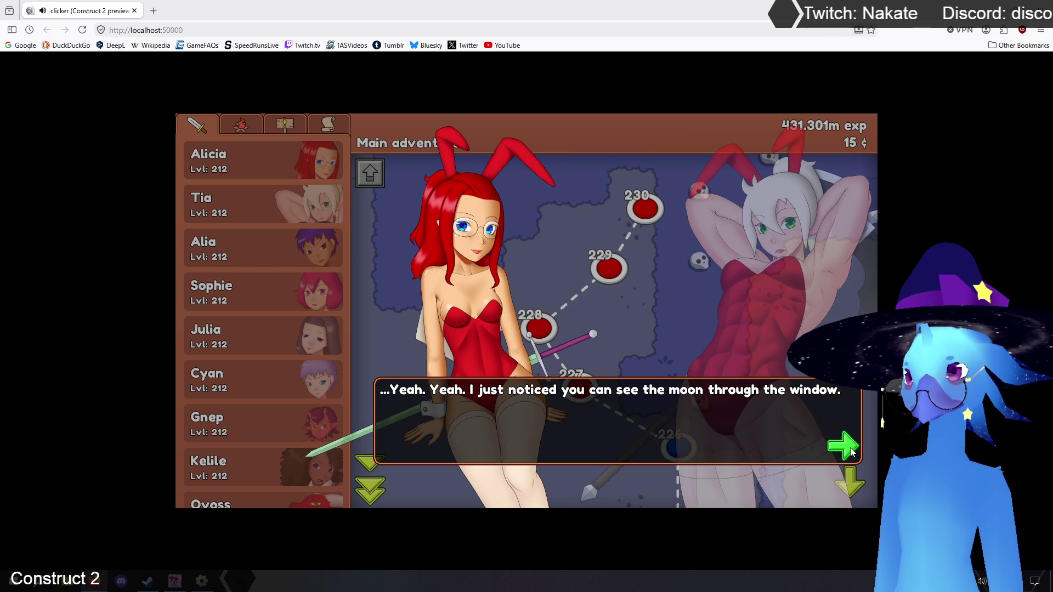
{"action": "left_click", "coordinate": [851, 451]}
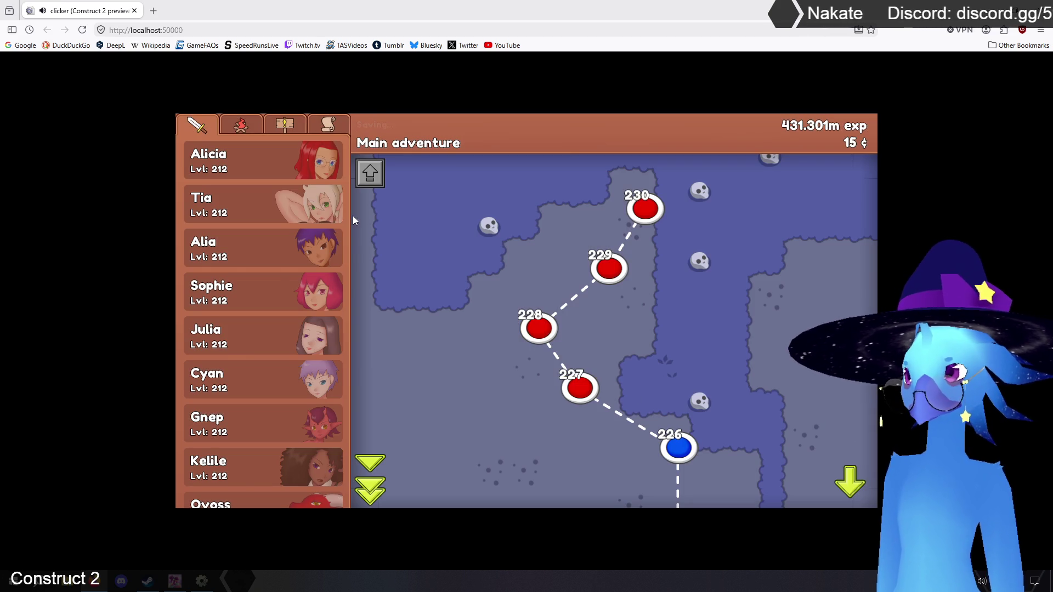
{"action": "left_click", "coordinate": [331, 126]}
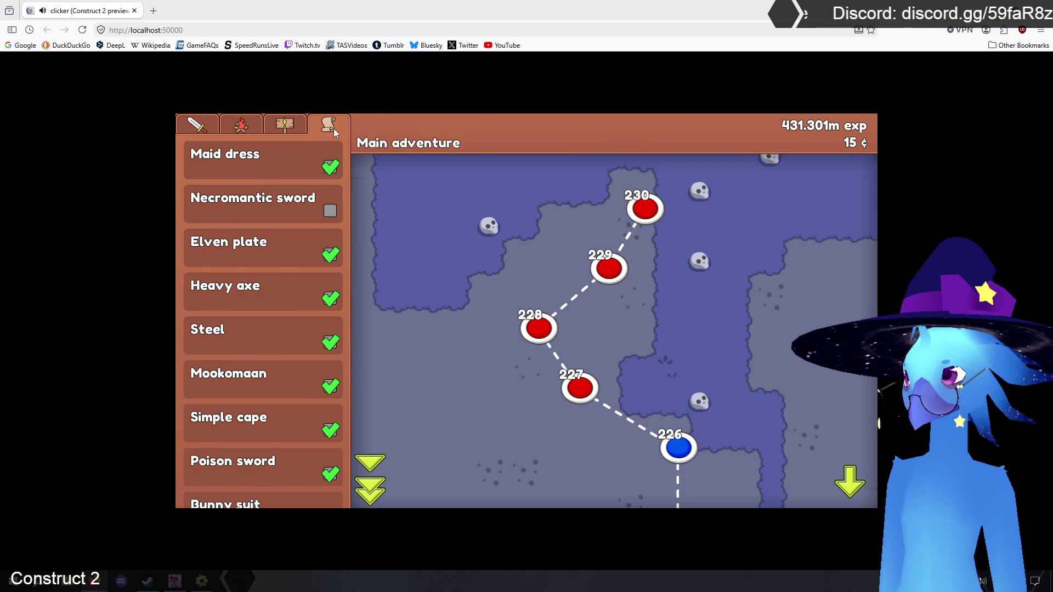
{"action": "left_click", "coordinate": [273, 218]}
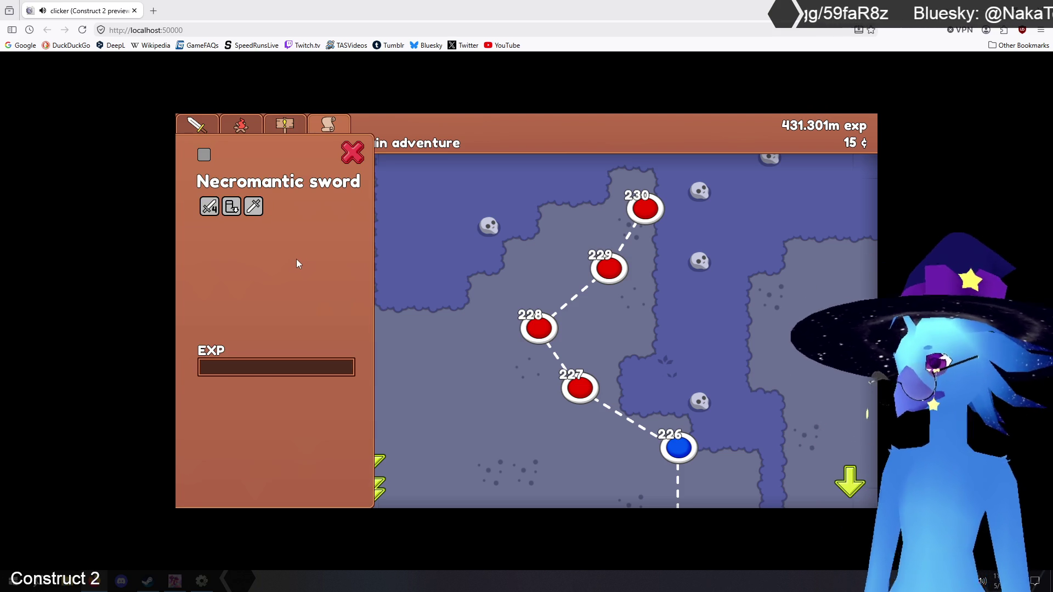
{"action": "mouse_move", "coordinate": [213, 214]}
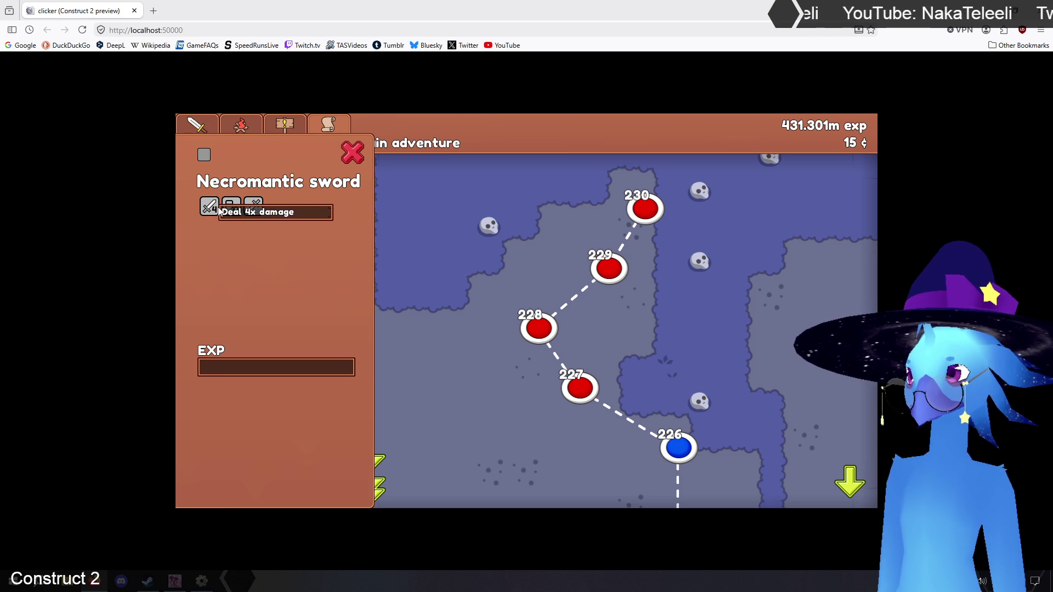
{"action": "mouse_move", "coordinate": [256, 211]}
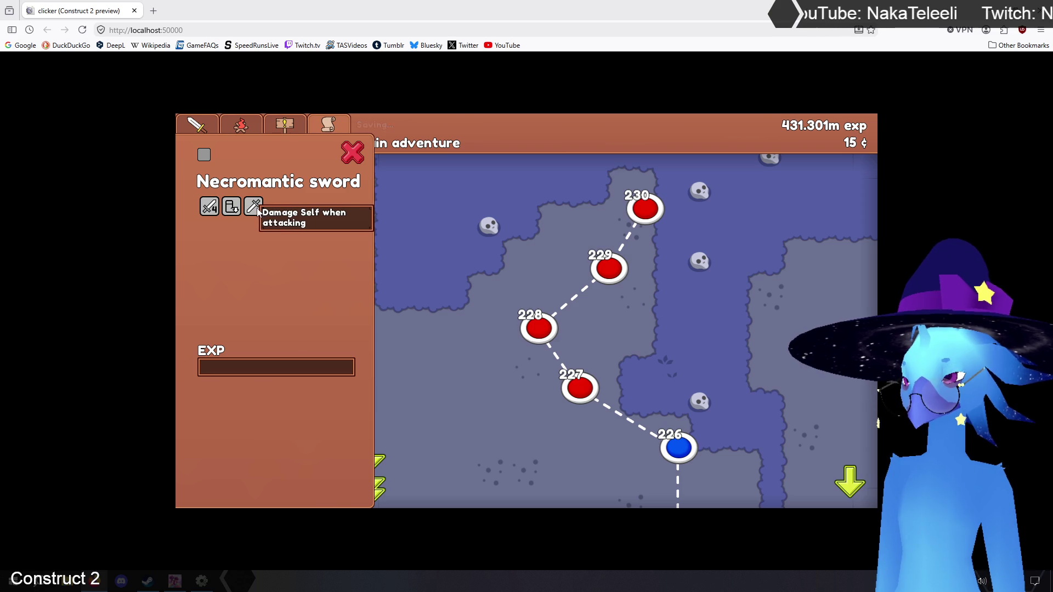
{"action": "left_click", "coordinate": [354, 154]}
{"action": "left_click", "coordinate": [195, 128]}
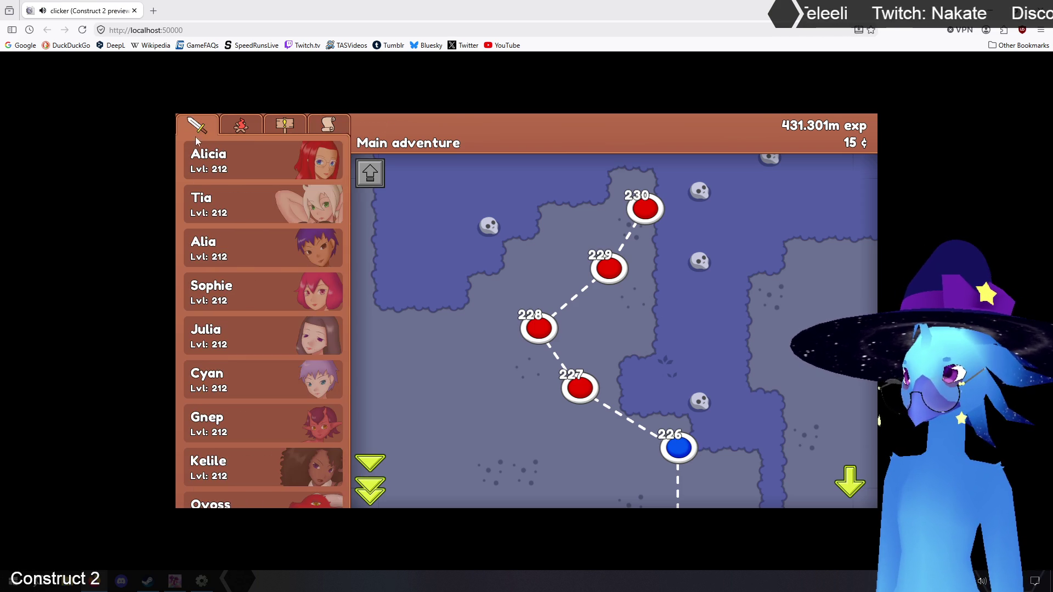
Equip Alicia's weapon slot with the Necromantic sword, raising her ATK to 38.984m
{"action": "left_click", "coordinate": [260, 168]}
{"action": "left_click", "coordinate": [427, 307]}
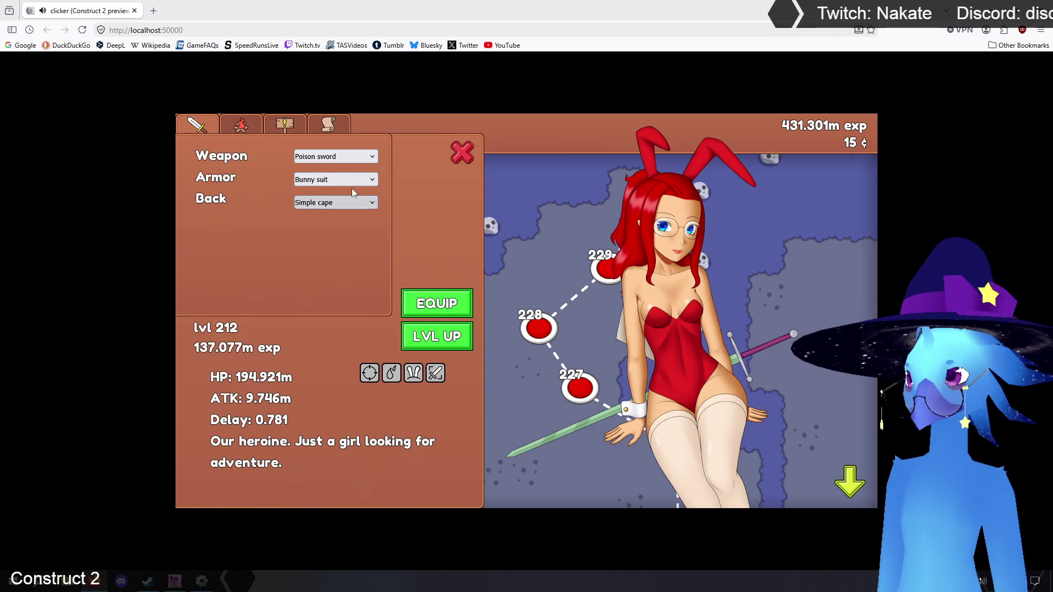
{"action": "left_click", "coordinate": [334, 158]}
{"action": "left_click", "coordinate": [336, 241]}
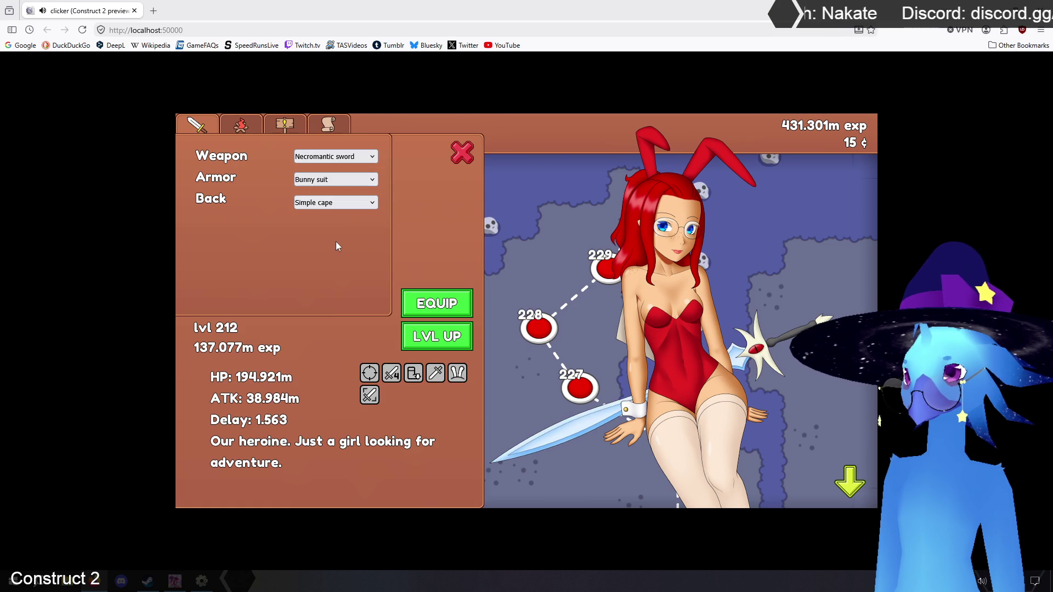
{"action": "left_click", "coordinate": [445, 303]}
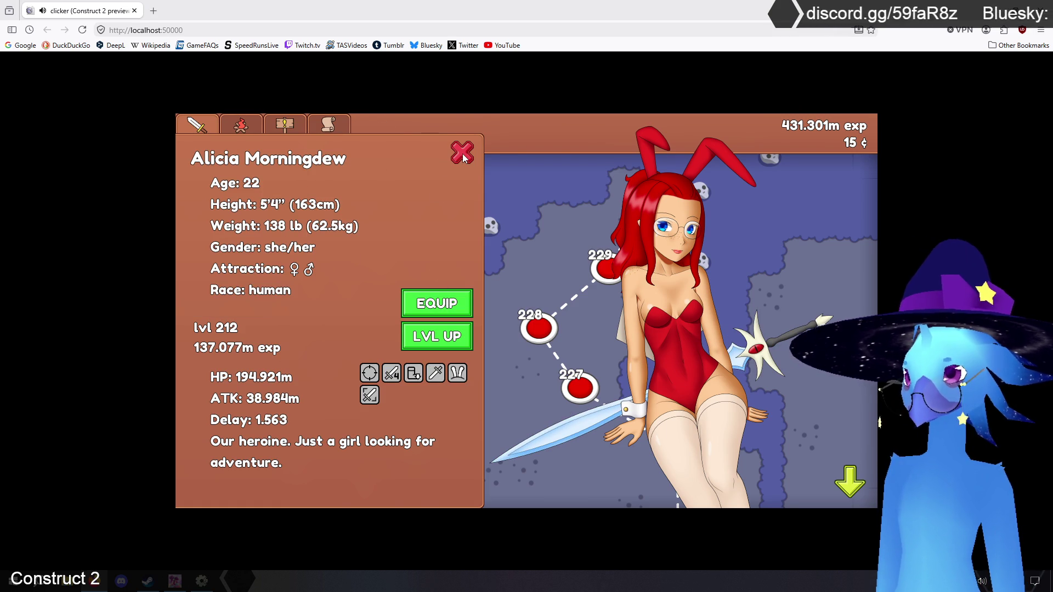
Close Alicia's panel, view the equipment items list, and return to the Construct 2 editor
{"action": "left_click", "coordinate": [462, 155]}
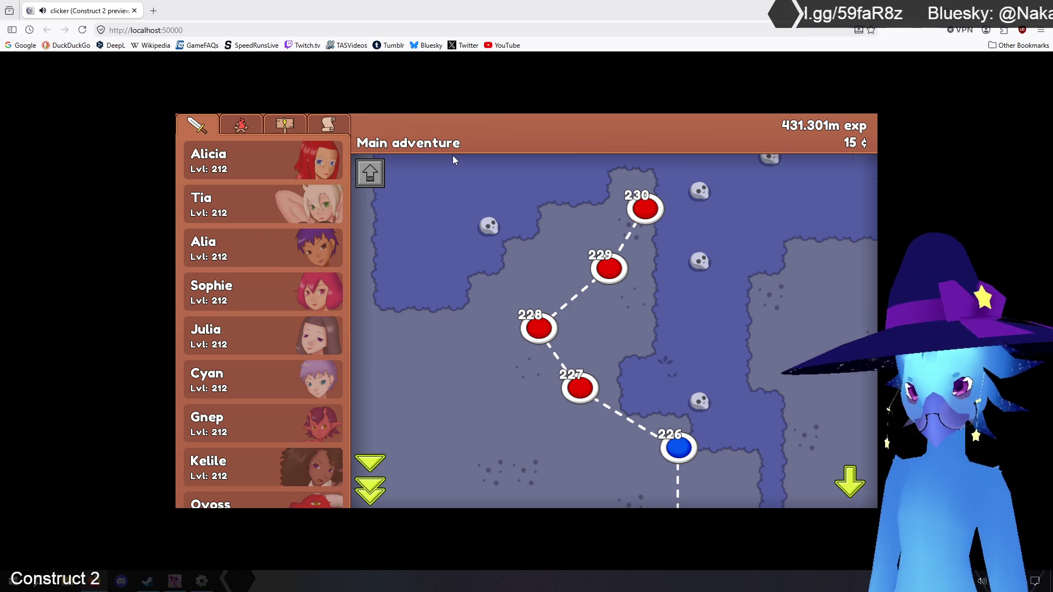
{"action": "left_click", "coordinate": [324, 126]}
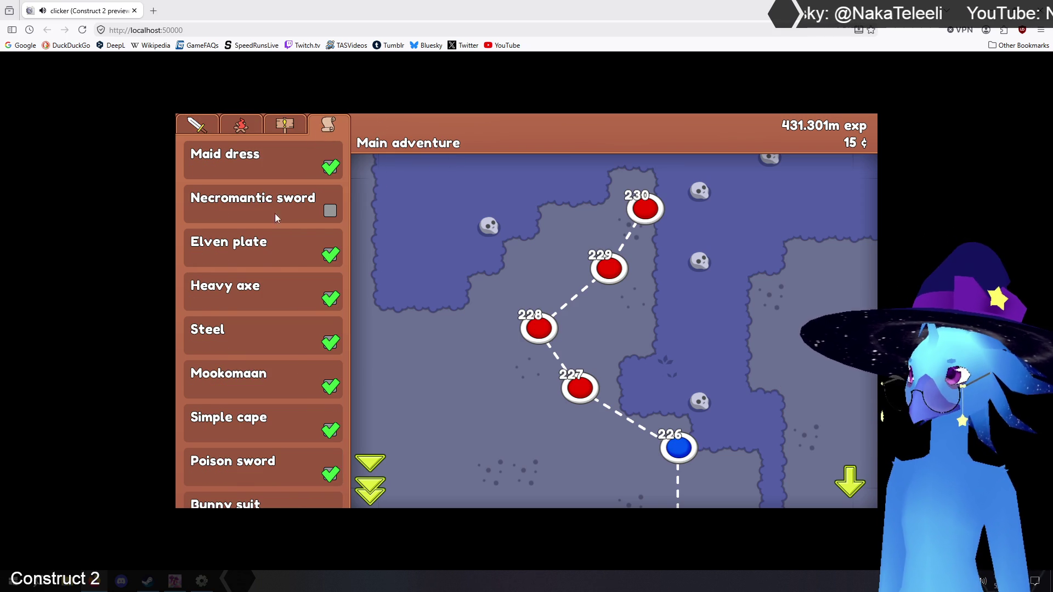
{"action": "left_click", "coordinate": [201, 582]}
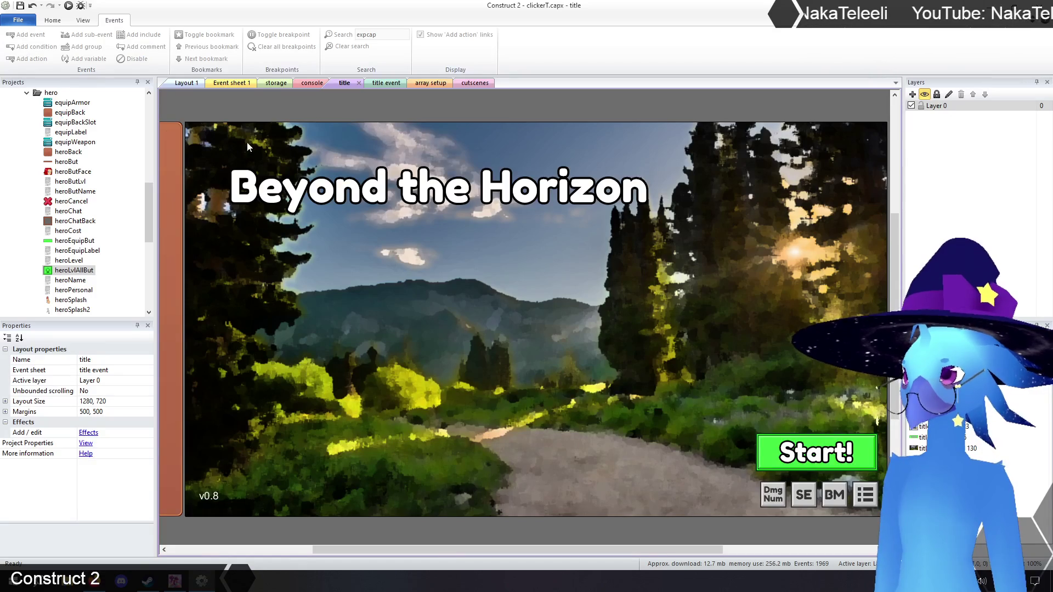
In the array setup event sheet, collapse Quests and rewards and expand the Contracts group
{"action": "left_click", "coordinate": [230, 84]}
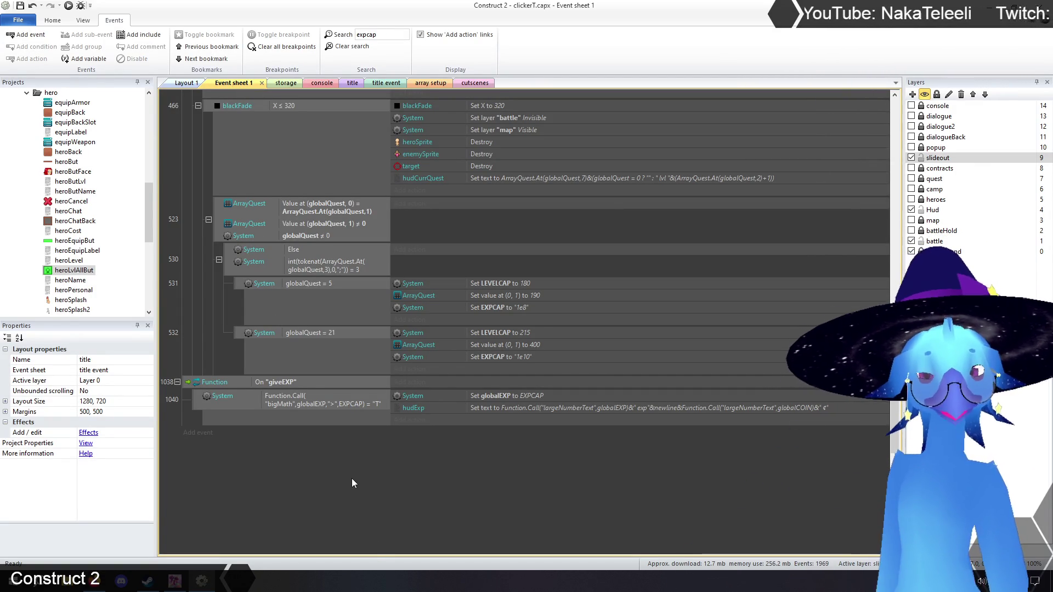
{"action": "left_click", "coordinate": [425, 84]}
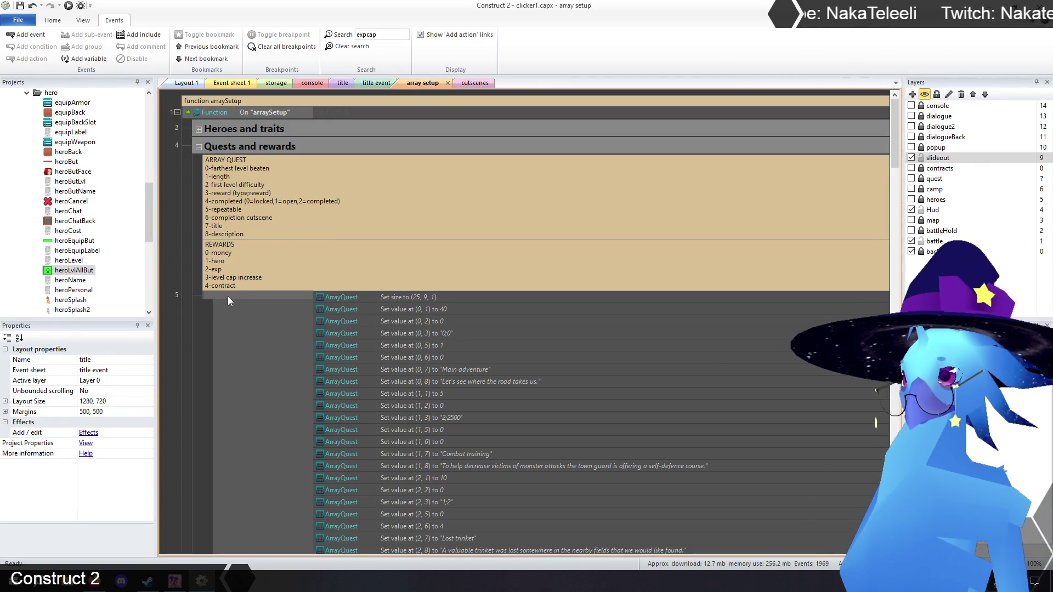
{"action": "left_click", "coordinate": [199, 147]}
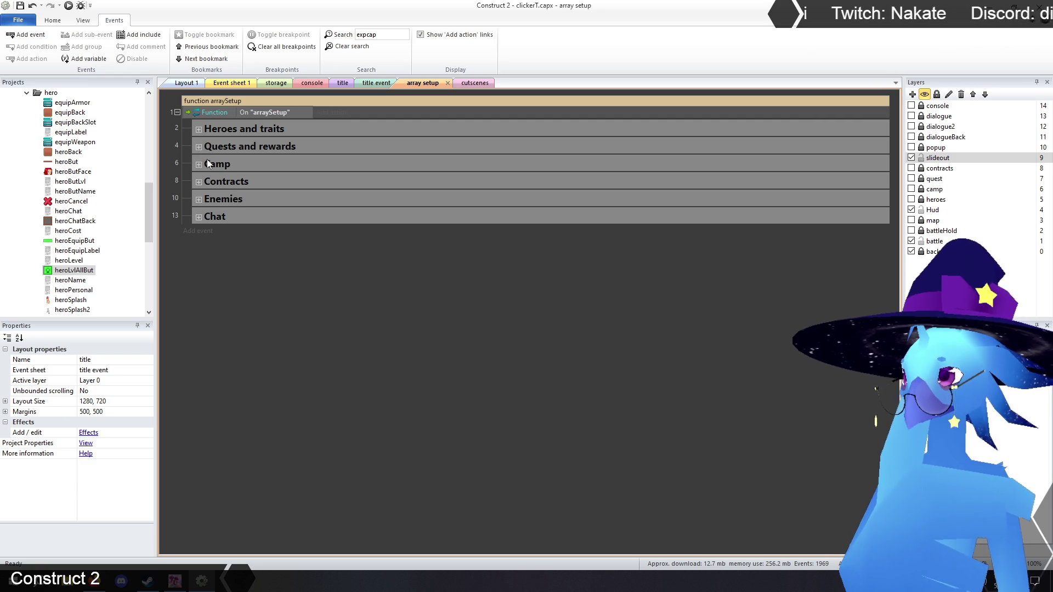
{"action": "left_click", "coordinate": [199, 183]}
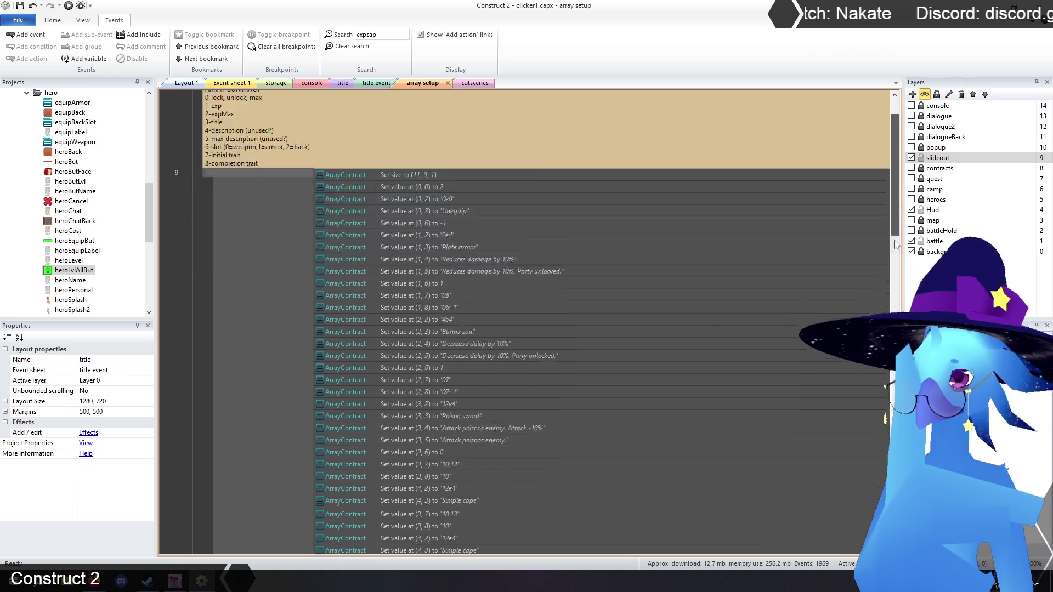
{"action": "scroll", "coordinate": [524, 323], "scroll_direction": "down", "scroll_amount": 10}
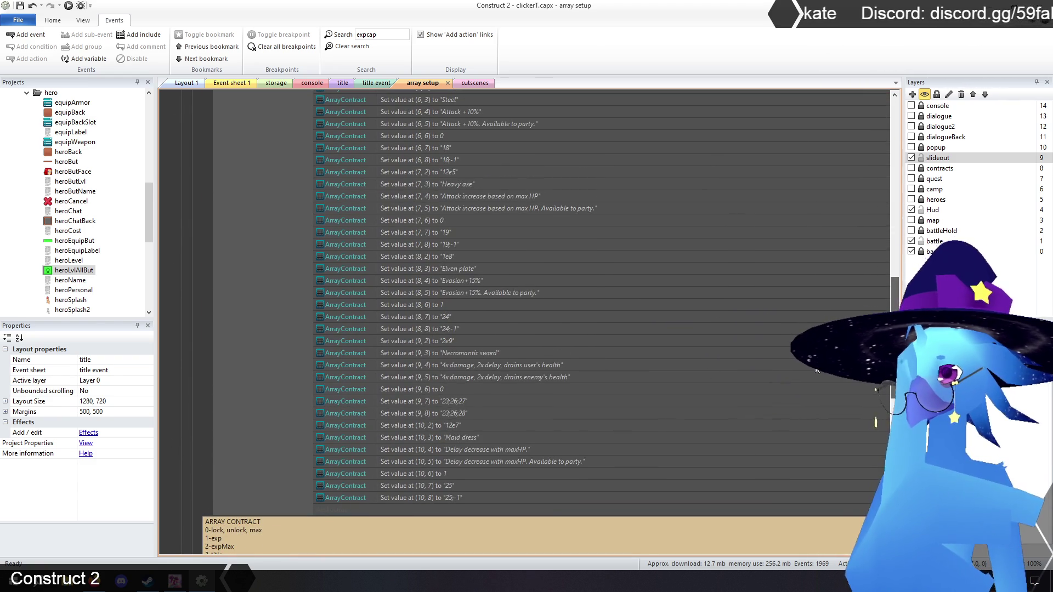
Locate contract 9's Necromantic sword actions and open ArrayContract's (9, 2) value for editing
{"action": "left_click", "coordinate": [464, 354]}
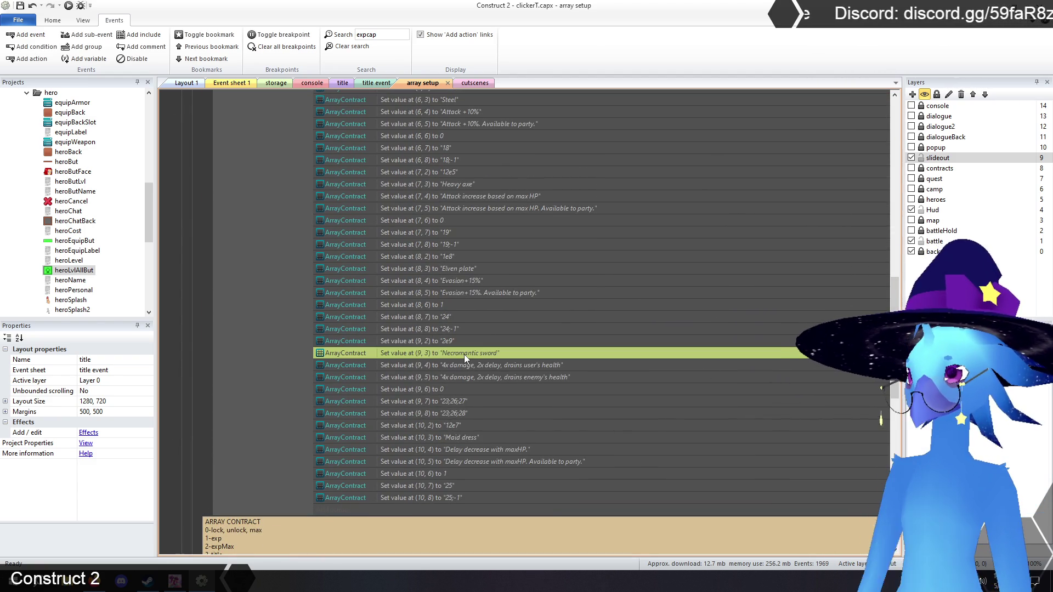
{"action": "left_click", "coordinate": [426, 341]}
{"action": "left_click", "coordinate": [429, 413], "text": "shift"}
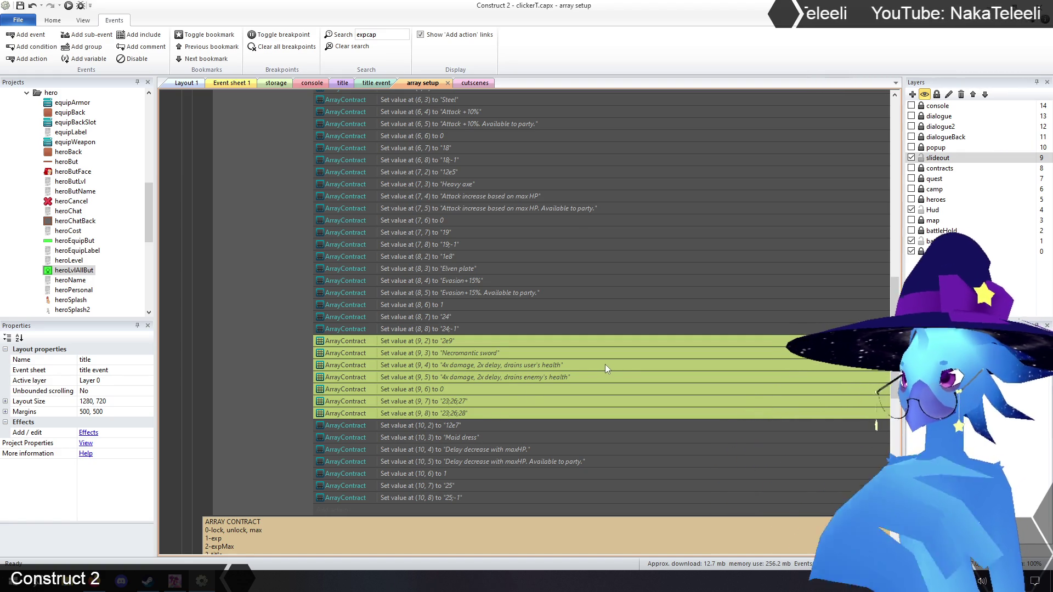
{"action": "left_click", "coordinate": [460, 370]}
{"action": "double_click", "coordinate": [445, 341]}
{"action": "type", "text": "\"1e11\""}
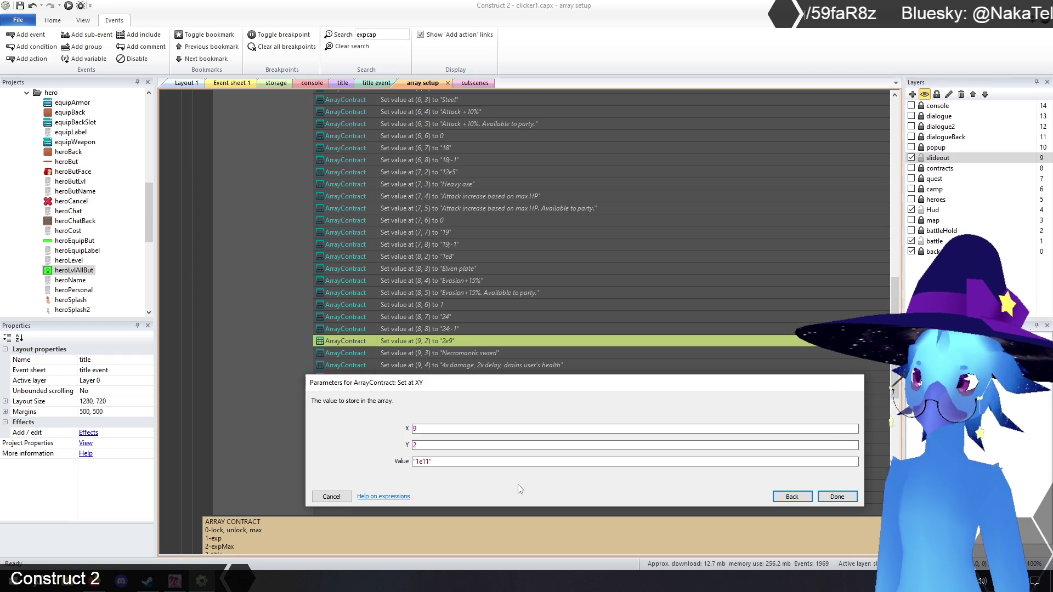
Confirm the (9, 2) value as 1e11, then preview the game from the title layout
{"action": "left_click", "coordinate": [839, 497]}
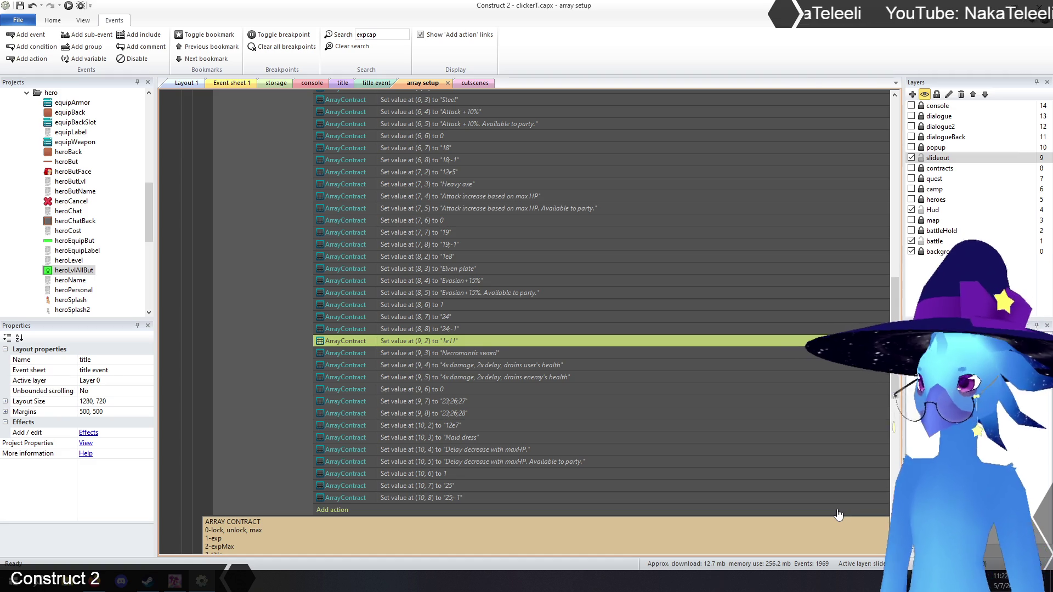
{"action": "left_click", "coordinate": [344, 83]}
{"action": "left_click", "coordinate": [68, 6]}
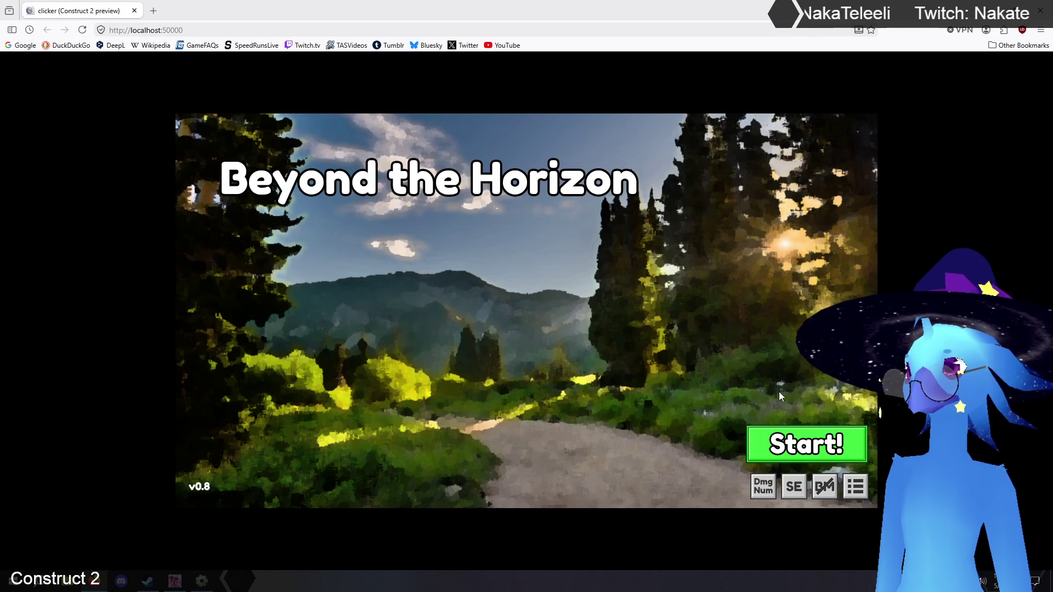
Start the game, begin main adventure stage 226, and open the Necromantic sword contract details
{"action": "left_click", "coordinate": [561, 421]}
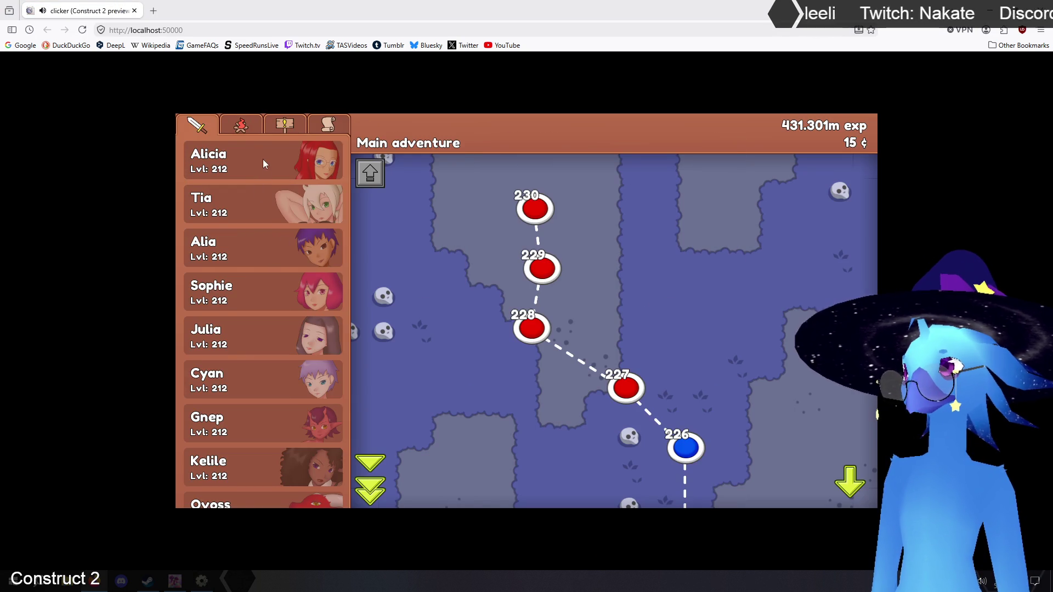
{"action": "left_click", "coordinate": [262, 173]}
{"action": "left_click", "coordinate": [461, 152]}
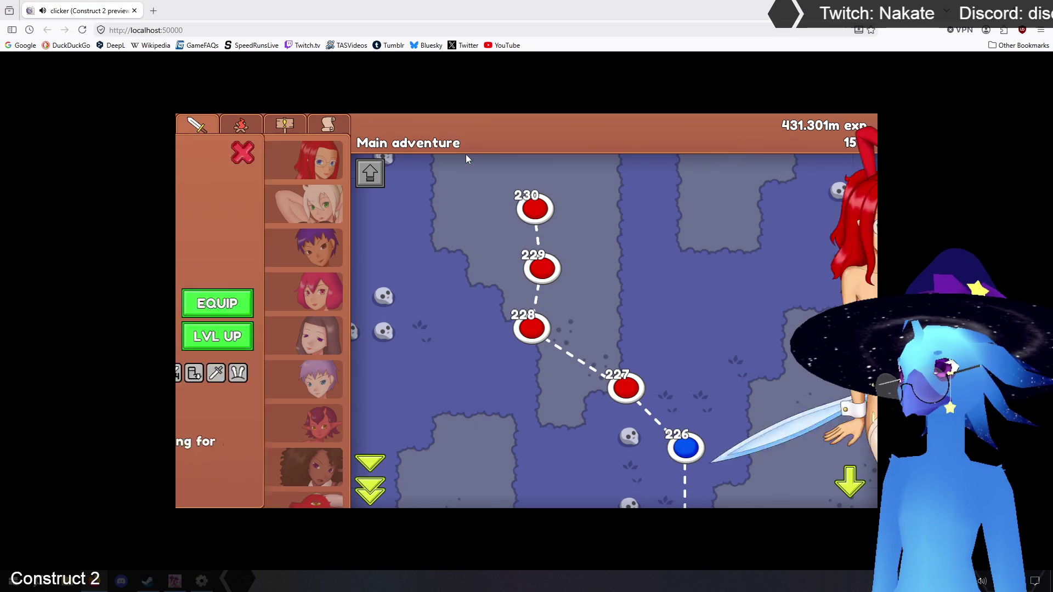
{"action": "left_click", "coordinate": [686, 447]}
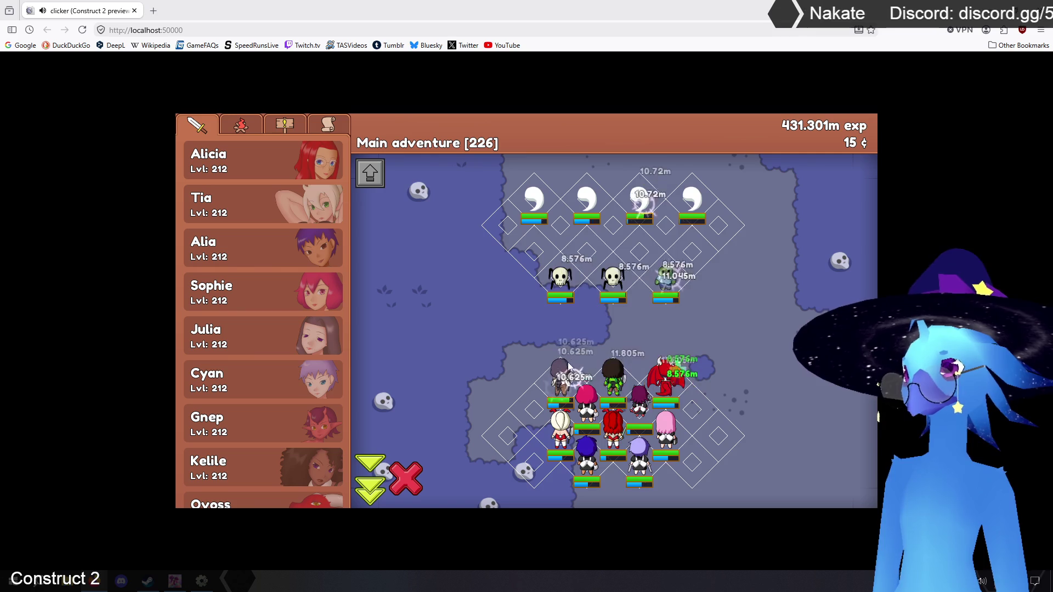
{"action": "left_click", "coordinate": [325, 126]}
{"action": "left_click", "coordinate": [275, 207]}
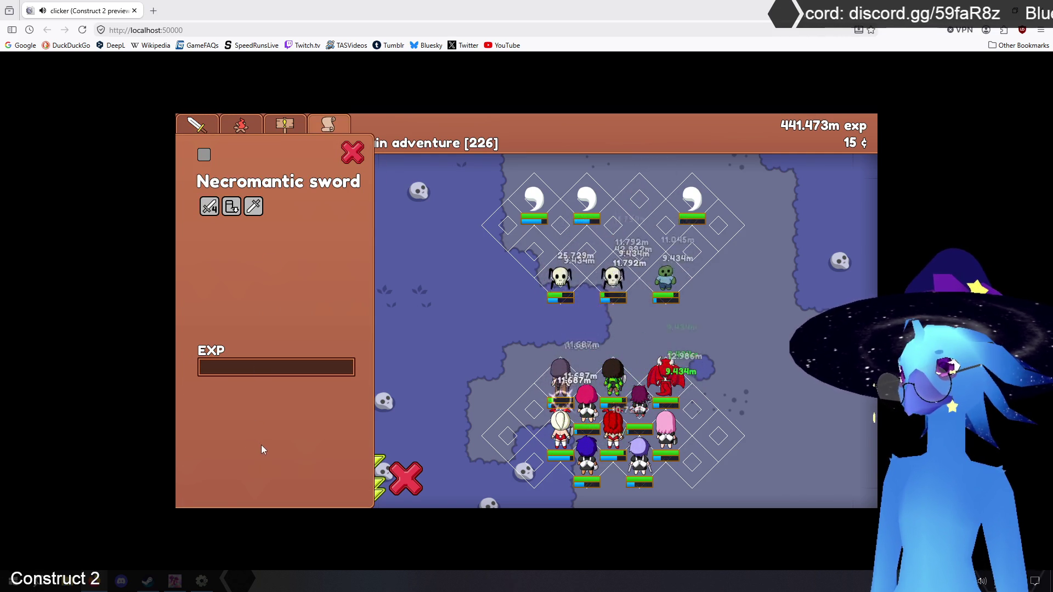
Fight through stages 226–228, targeting the ghost enemies one after another
{"action": "left_click", "coordinate": [532, 199]}
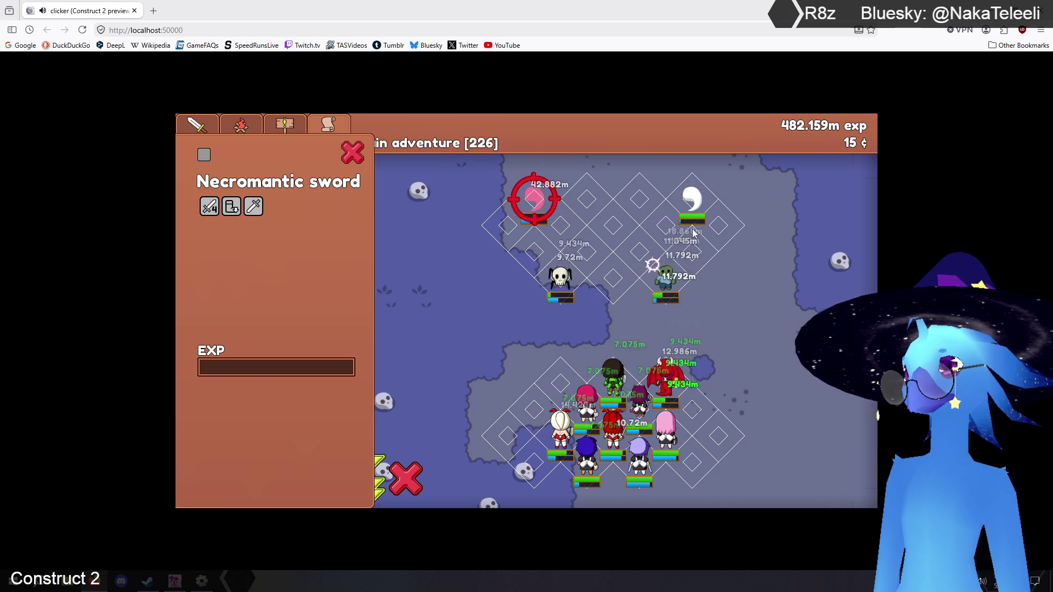
{"action": "left_click", "coordinate": [695, 197]}
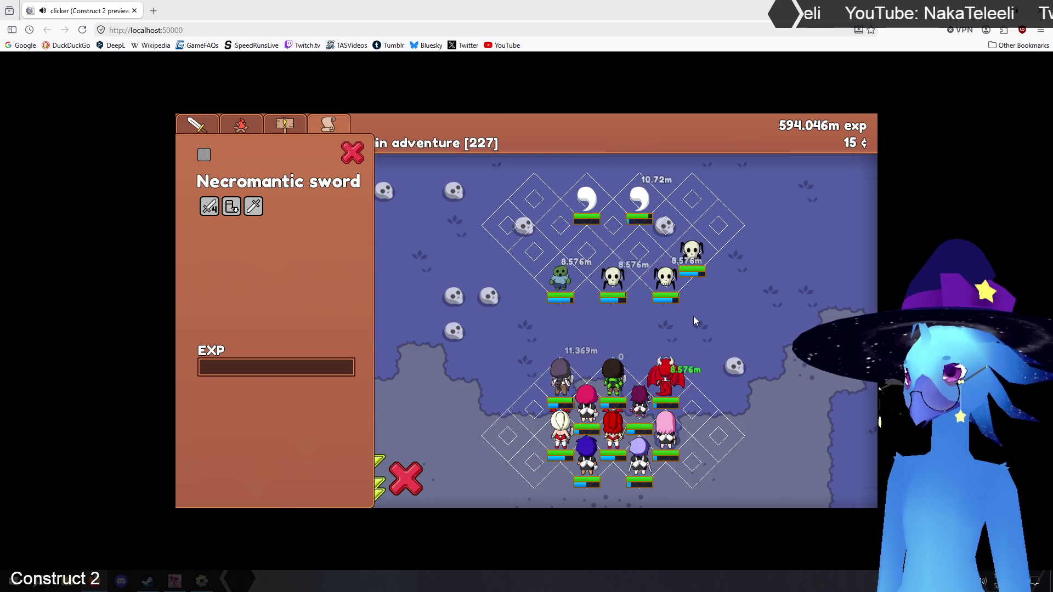
{"action": "left_click", "coordinate": [586, 203]}
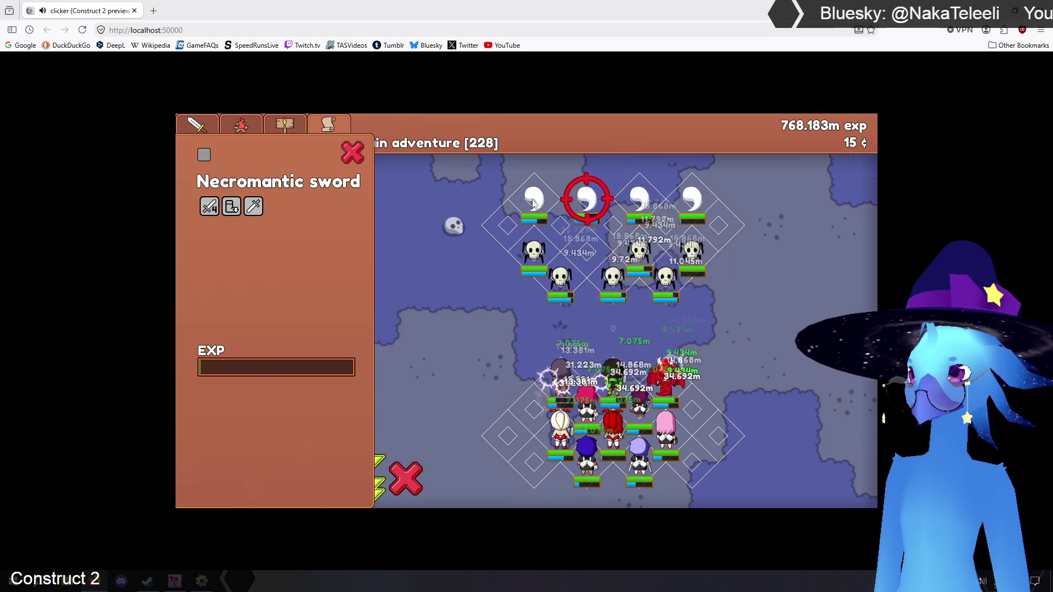
{"action": "left_click", "coordinate": [531, 200]}
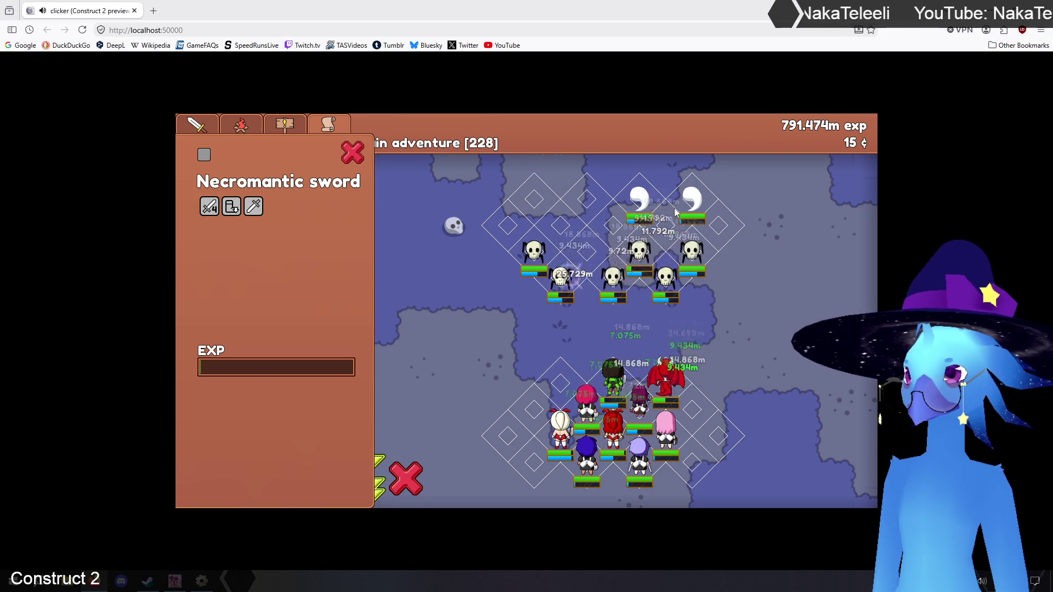
{"action": "left_click", "coordinate": [665, 196]}
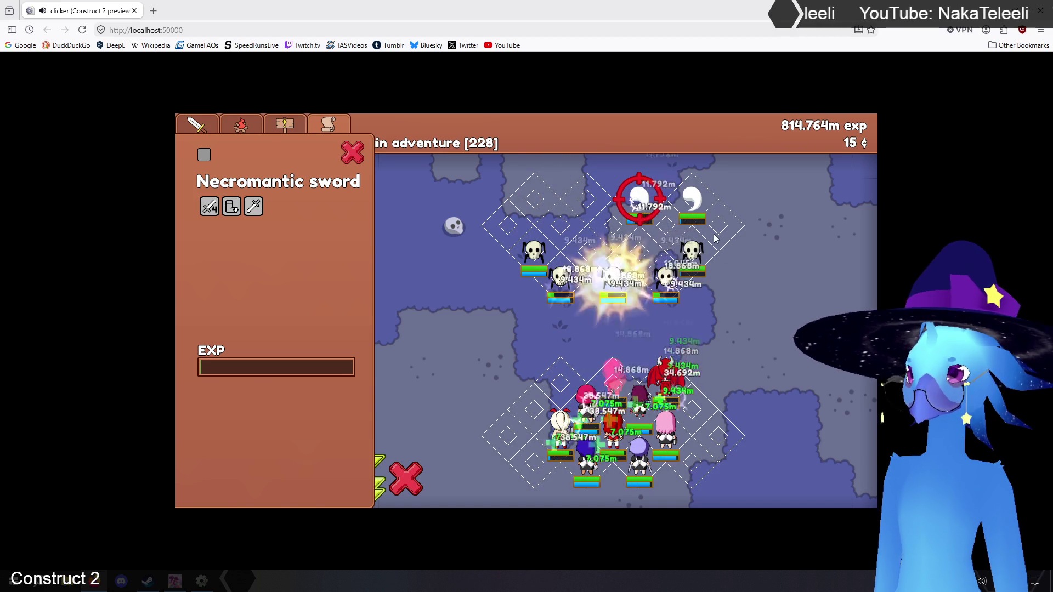
{"action": "left_click", "coordinate": [692, 198]}
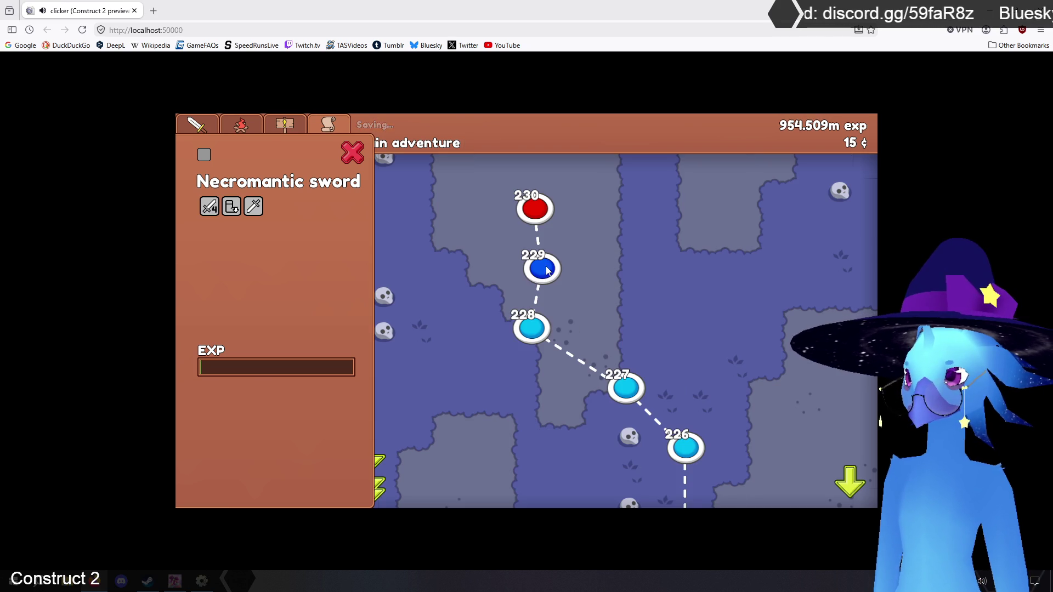
Clear stage 229 by targeting the ghost and then the wisp enemy
{"action": "left_click", "coordinate": [547, 269]}
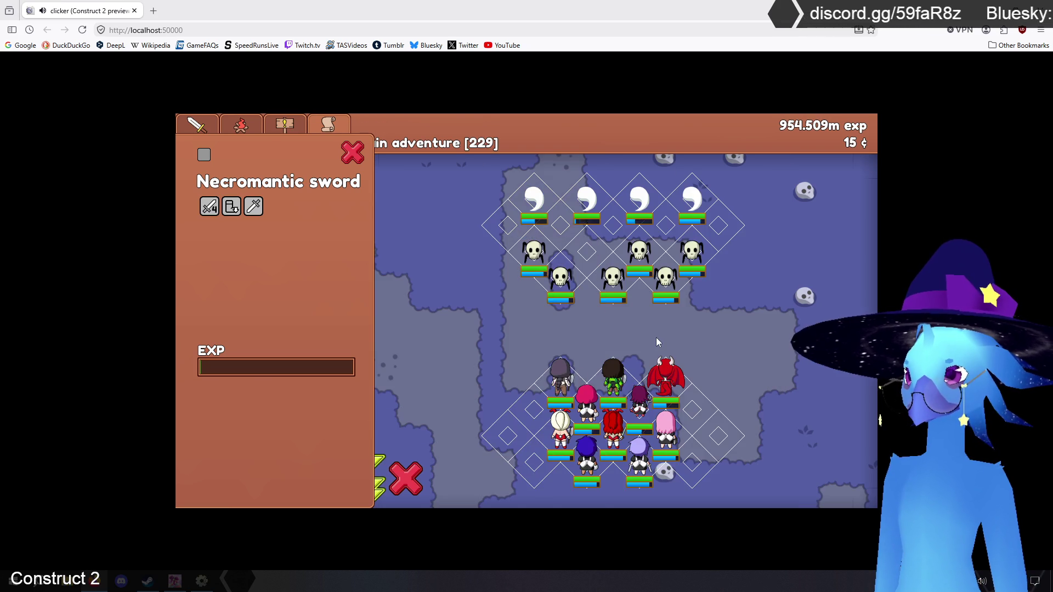
{"action": "left_click", "coordinate": [535, 201]}
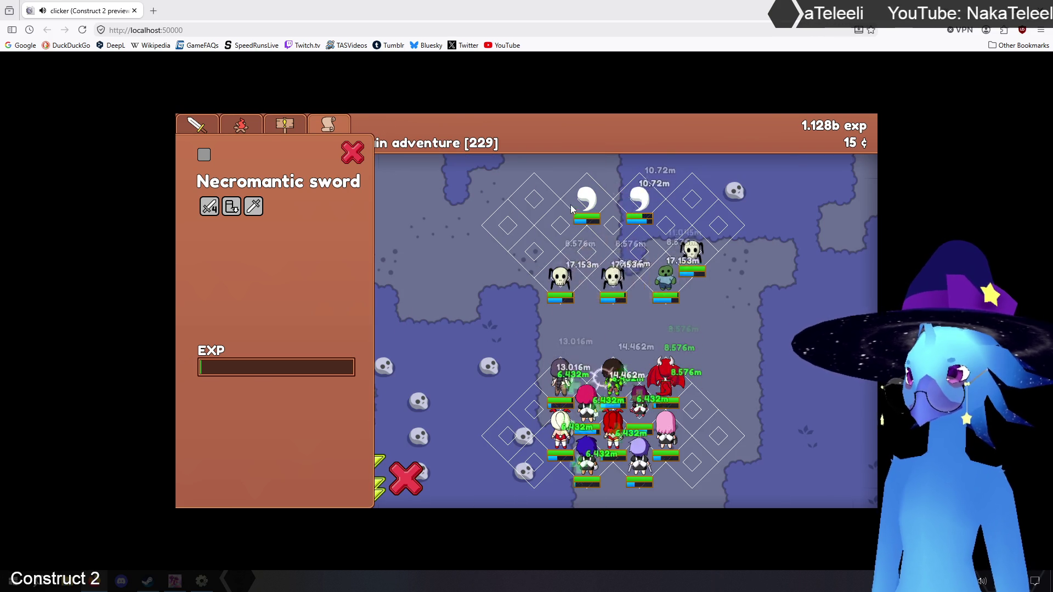
{"action": "left_click", "coordinate": [585, 204]}
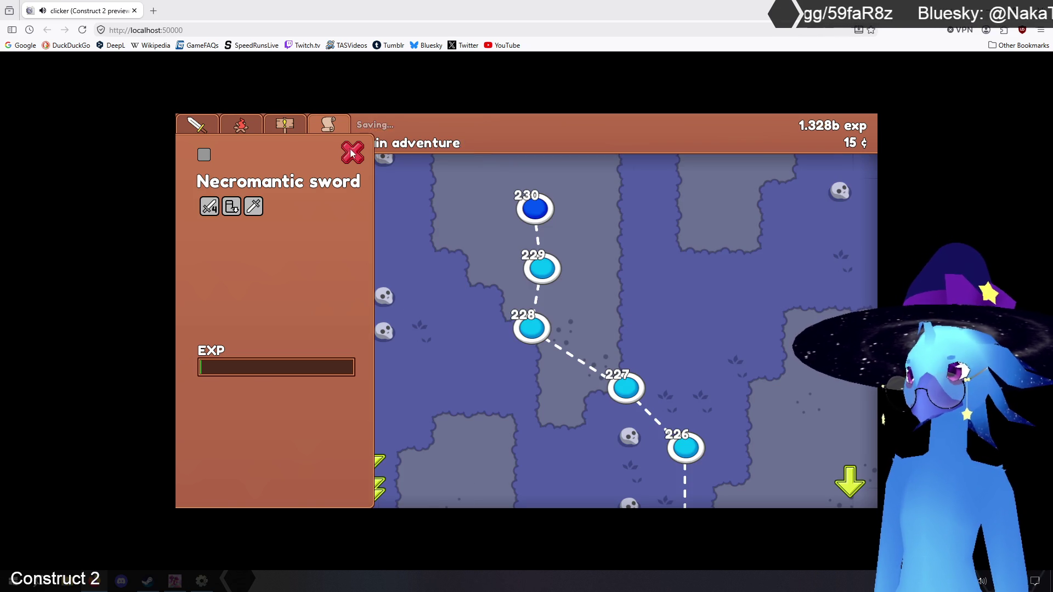
Start stage 230, target the left ghost, and close the Necromantic sword details
{"action": "left_click", "coordinate": [533, 212]}
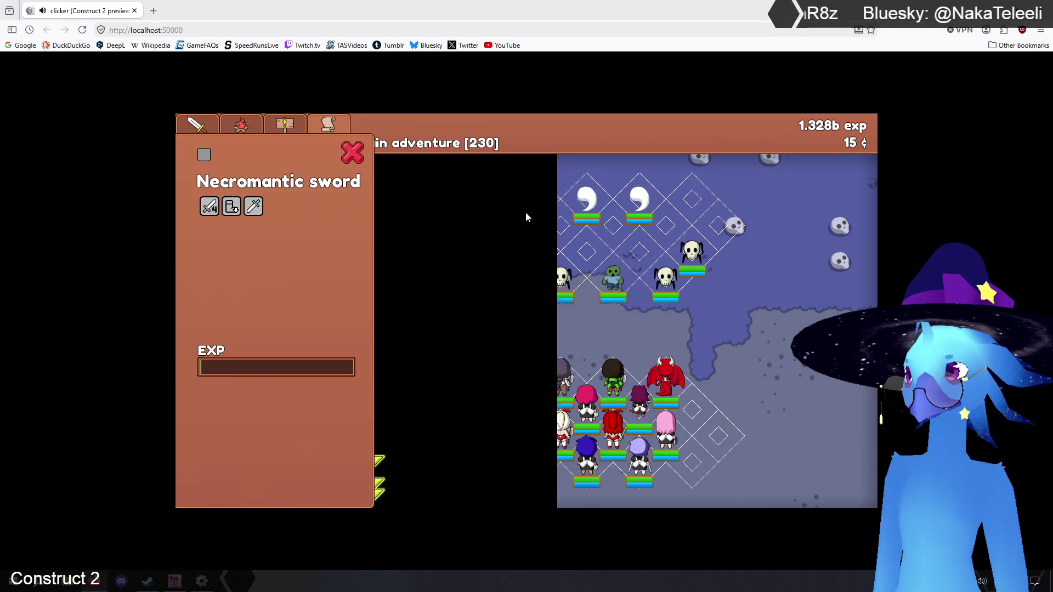
{"action": "left_click", "coordinate": [586, 199]}
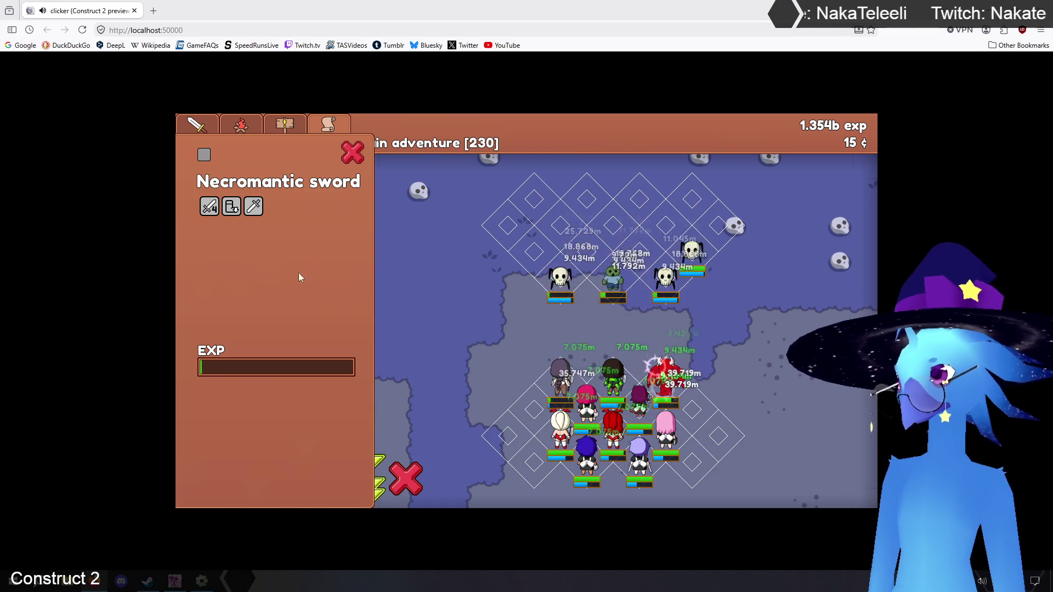
{"action": "left_click", "coordinate": [353, 152]}
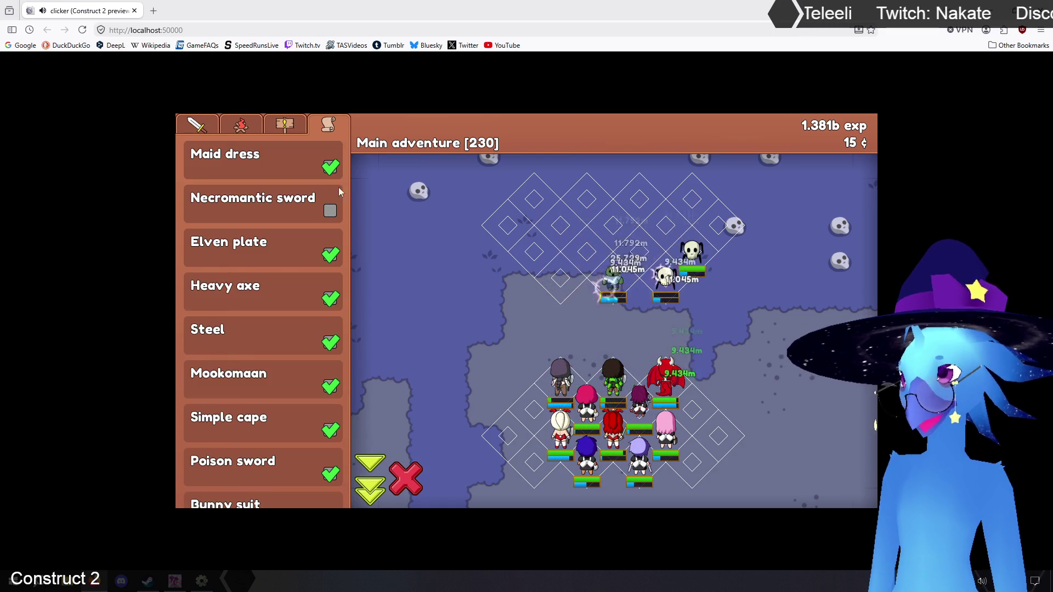
Level every hero up to 213 from the hero list and leave the victory screen
{"action": "left_click", "coordinate": [205, 127]}
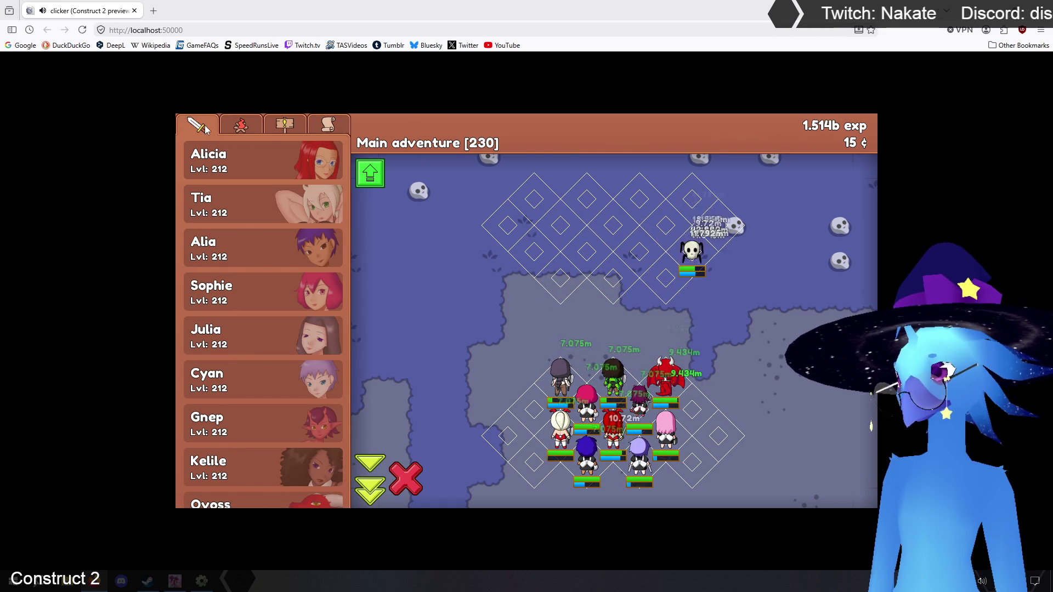
{"action": "left_click", "coordinate": [370, 173]}
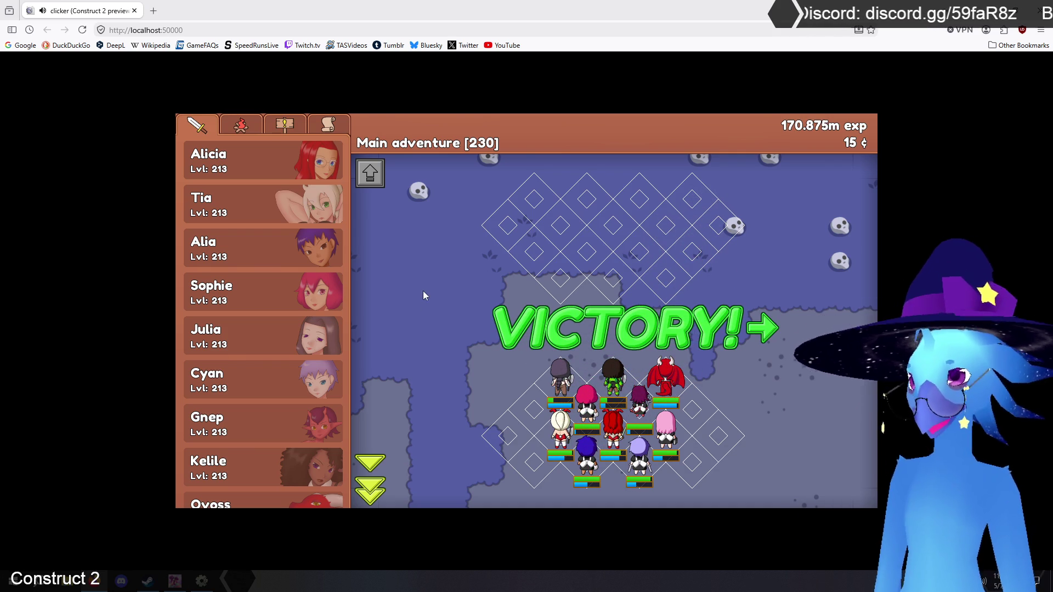
{"action": "left_click", "coordinate": [652, 335]}
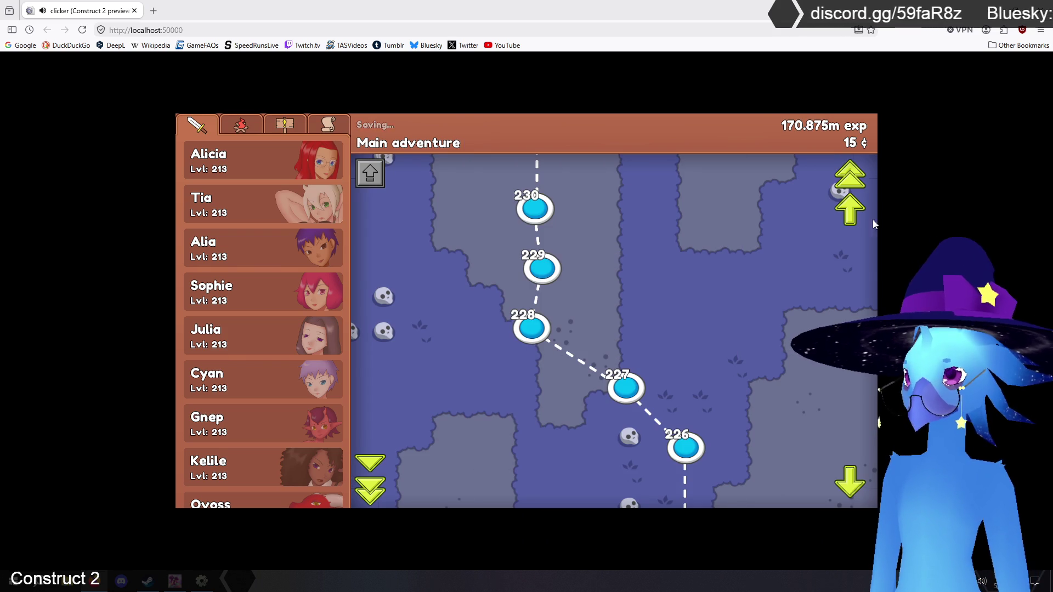
Advance the map to stages 231–235, win stage 231, and return to the map
{"action": "left_click", "coordinate": [850, 212]}
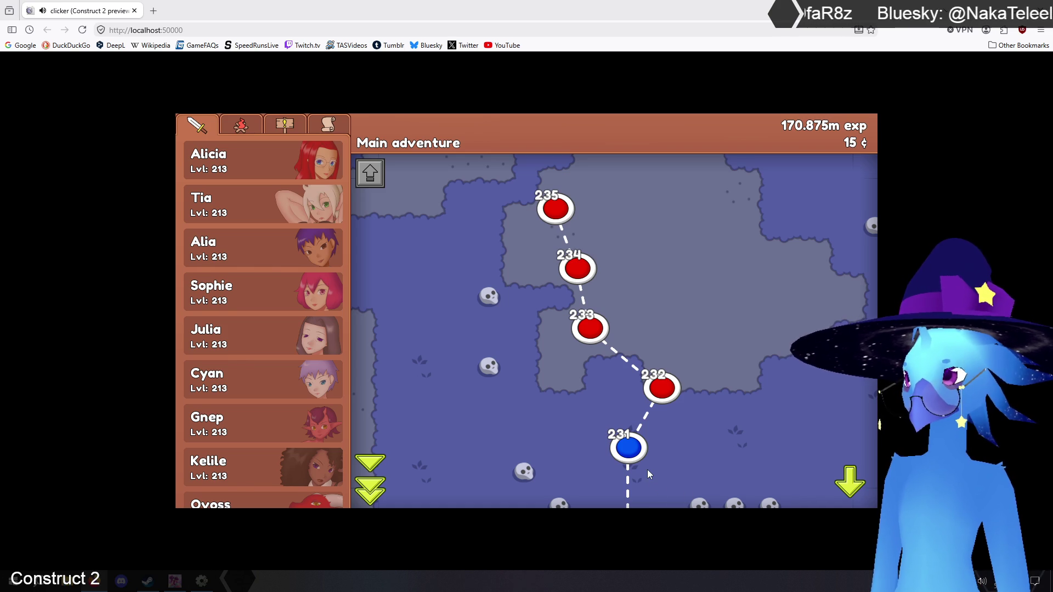
{"action": "left_click", "coordinate": [625, 451]}
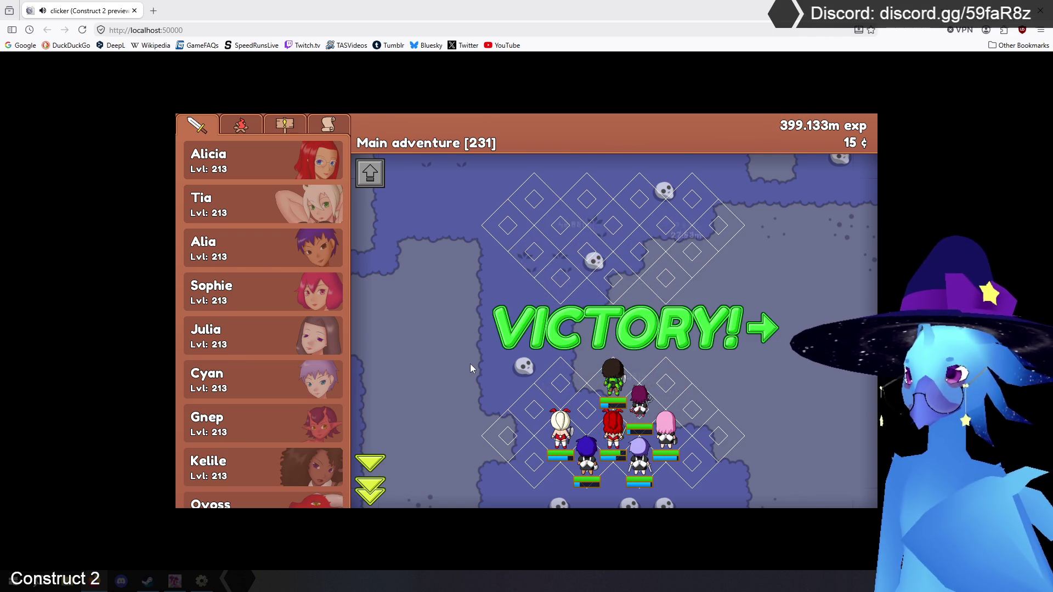
{"action": "left_click", "coordinate": [615, 336]}
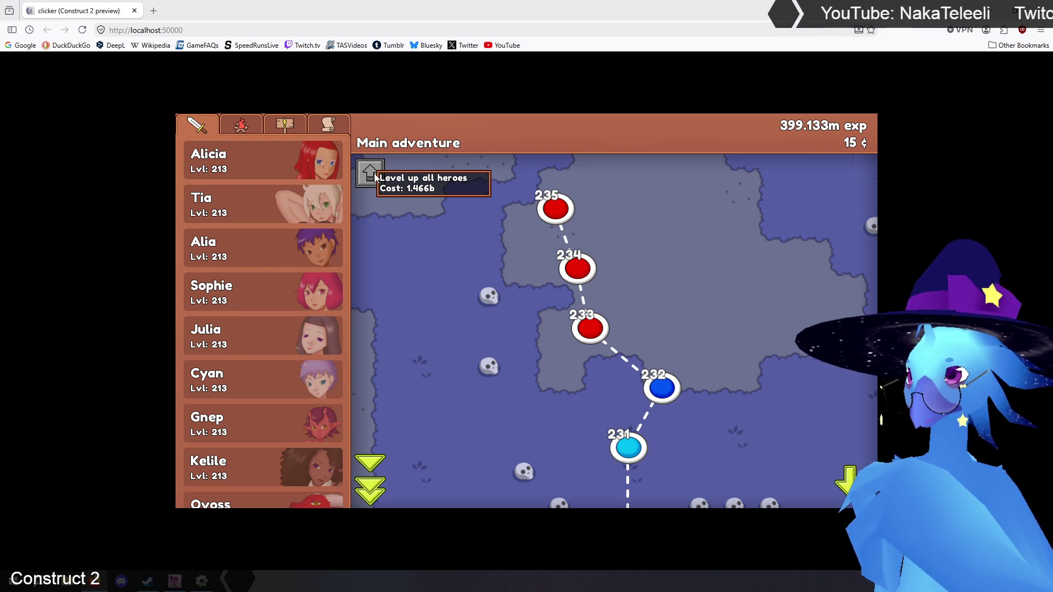
{"action": "left_click", "coordinate": [2, 588]}
{"action": "left_click", "coordinate": [70, 258]}
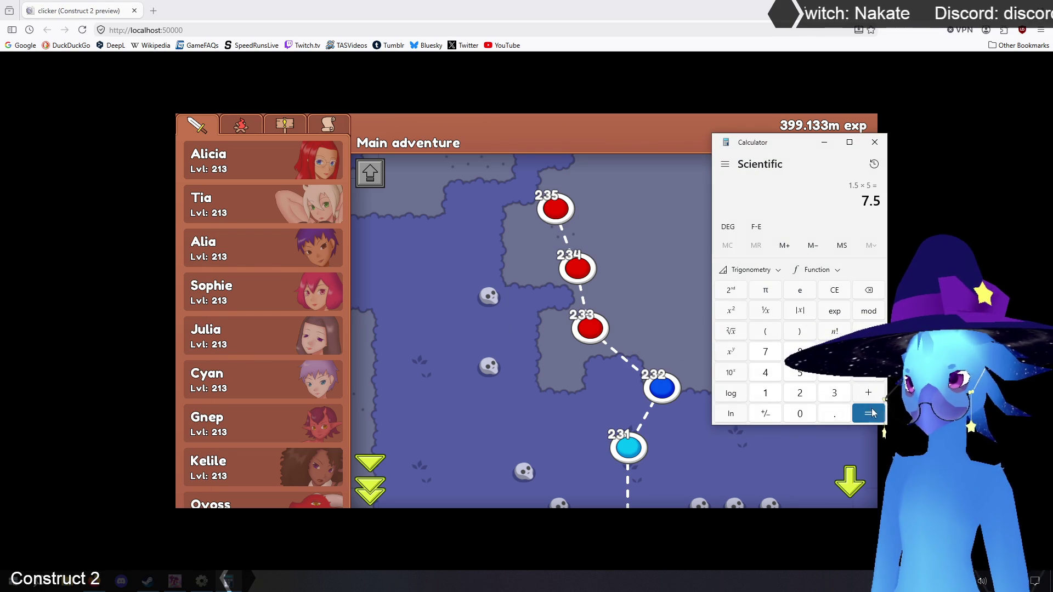
{"action": "left_click", "coordinate": [874, 142]}
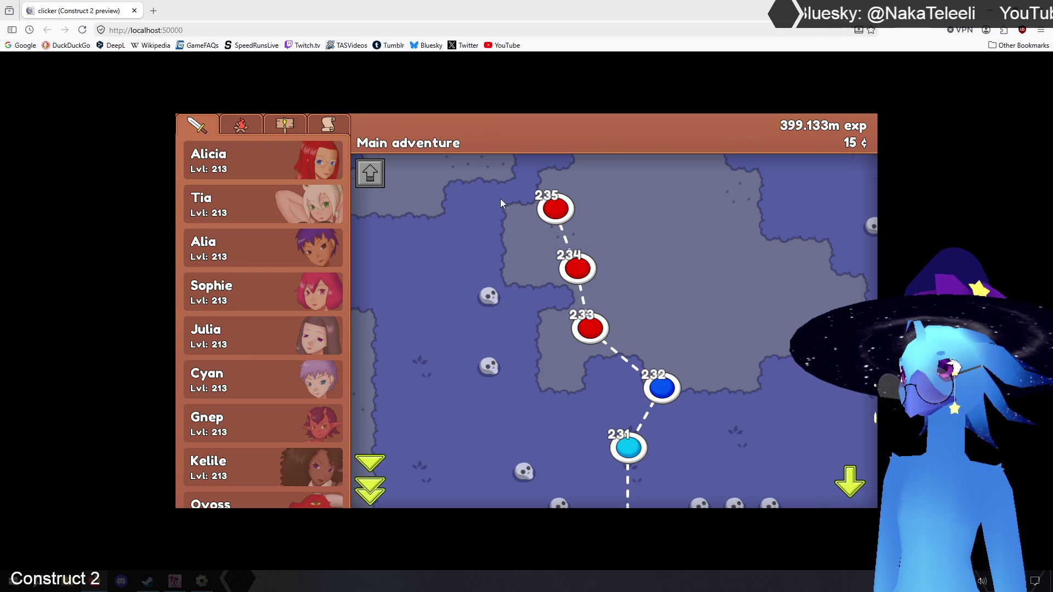
{"action": "left_click", "coordinate": [6, 579]}
{"action": "left_click", "coordinate": [71, 258]}
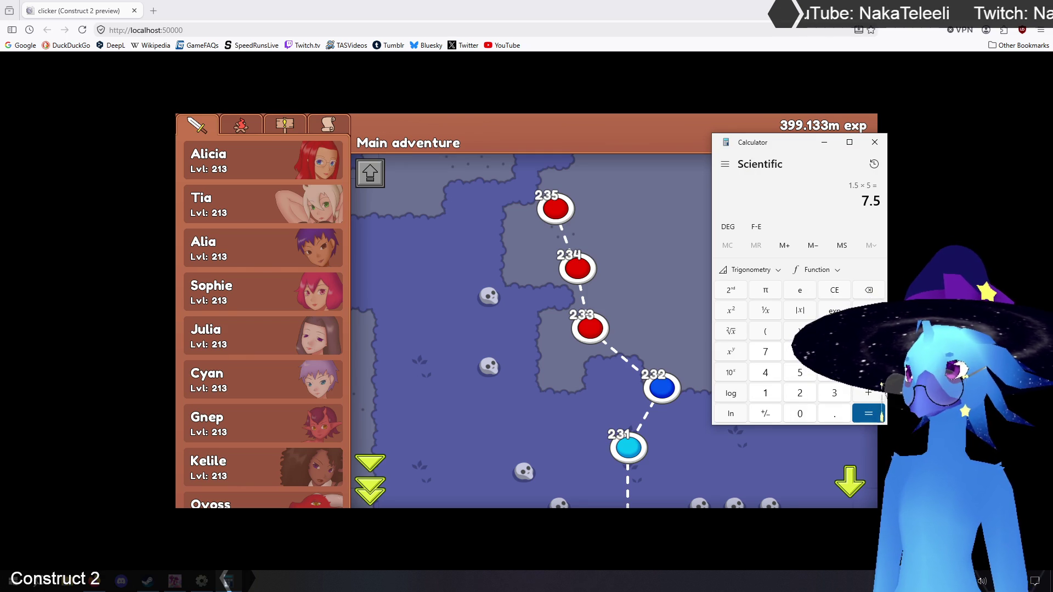
{"action": "left_click", "coordinate": [875, 144]}
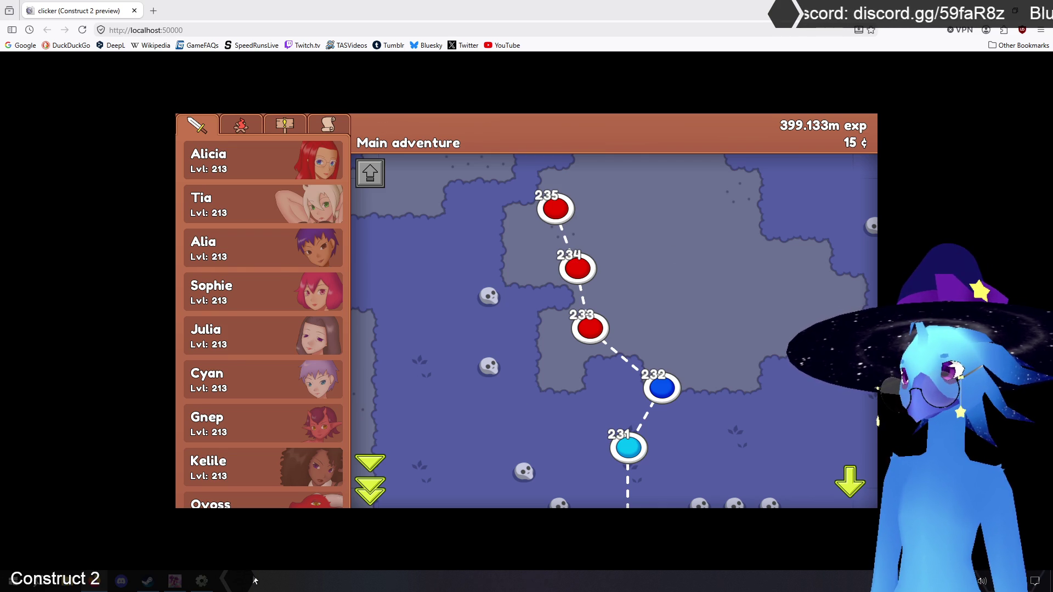
{"action": "key", "text": "alt+Tab"}
{"action": "left_click", "coordinate": [231, 83]}
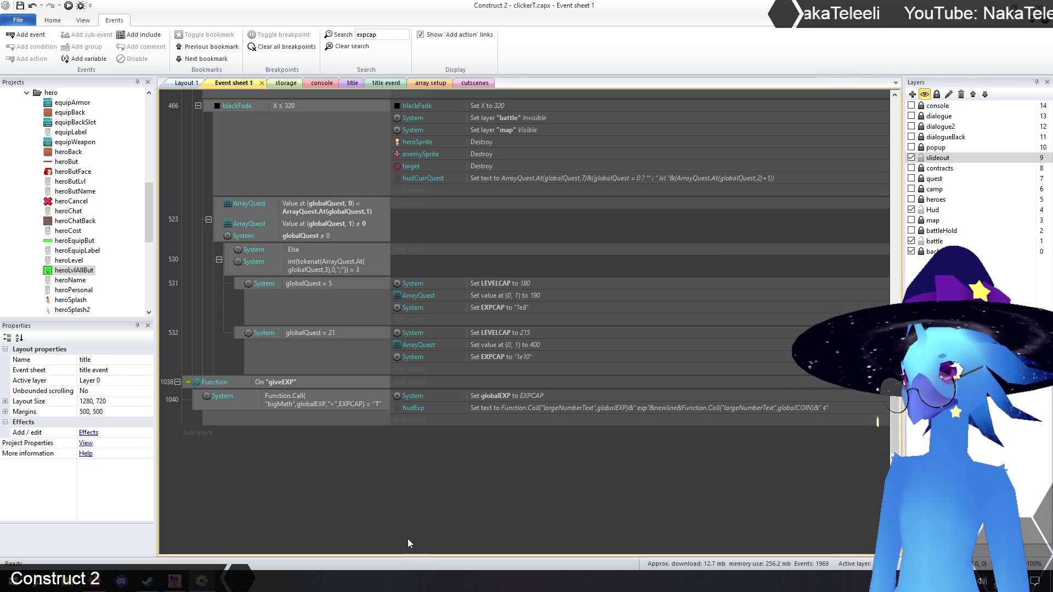
Switch to the Layout 1 layout, then bring the running game preview back to the front
{"action": "left_click", "coordinate": [186, 84]}
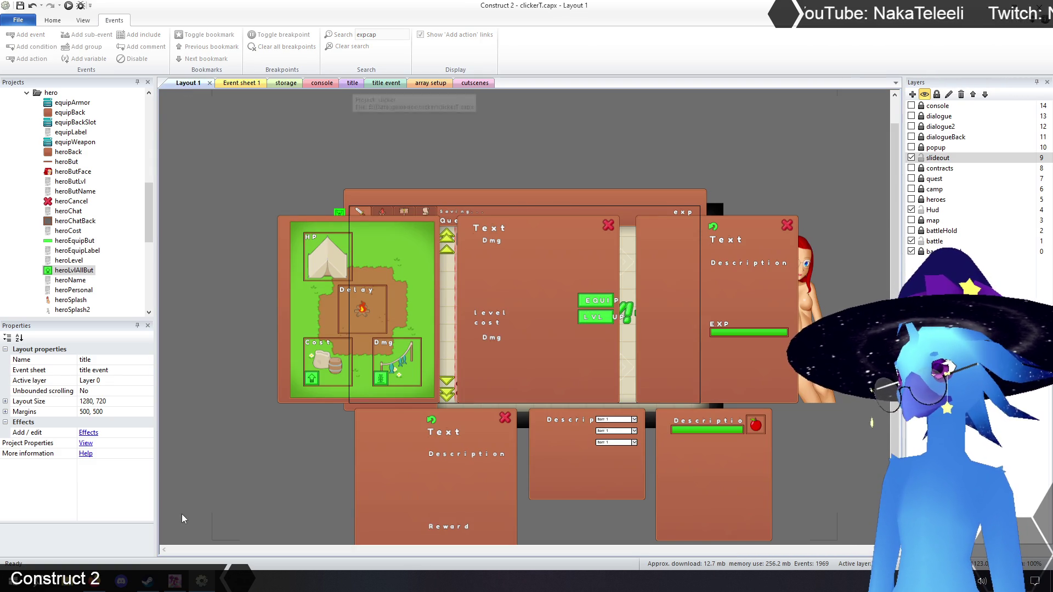
{"action": "left_click", "coordinate": [96, 586]}
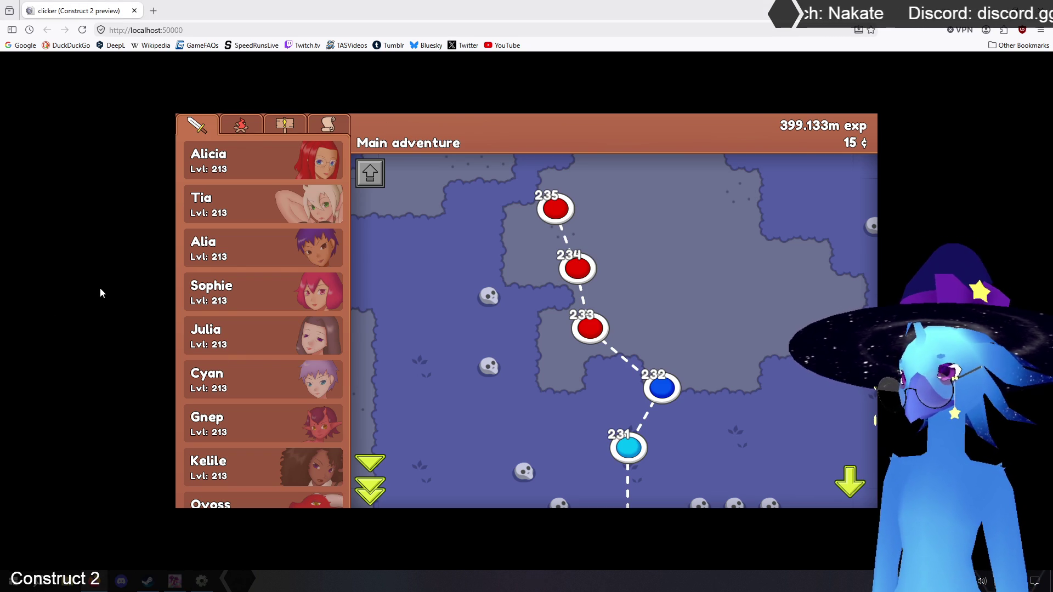
Win stage 232 against the purple flower, then attempt stage 233 and retreat to the map
{"action": "left_click", "coordinate": [675, 387]}
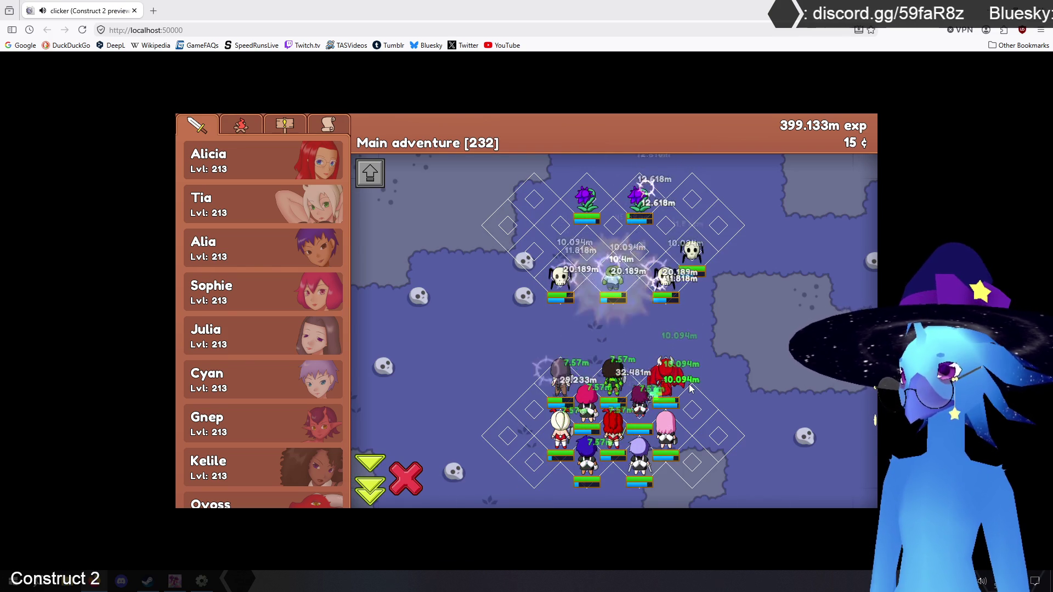
{"action": "left_click", "coordinate": [586, 199]}
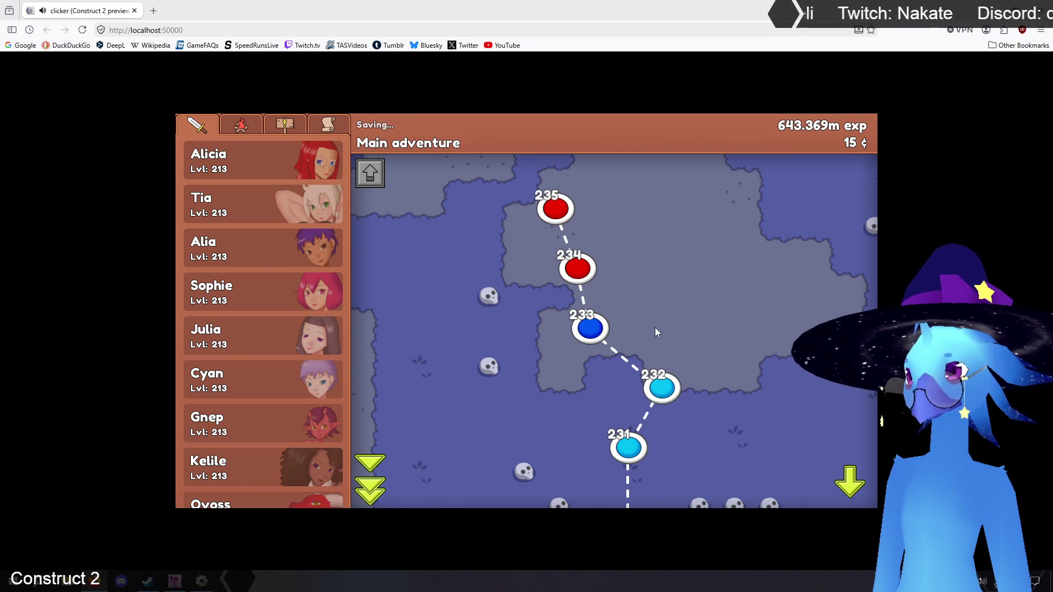
{"action": "left_click", "coordinate": [585, 331]}
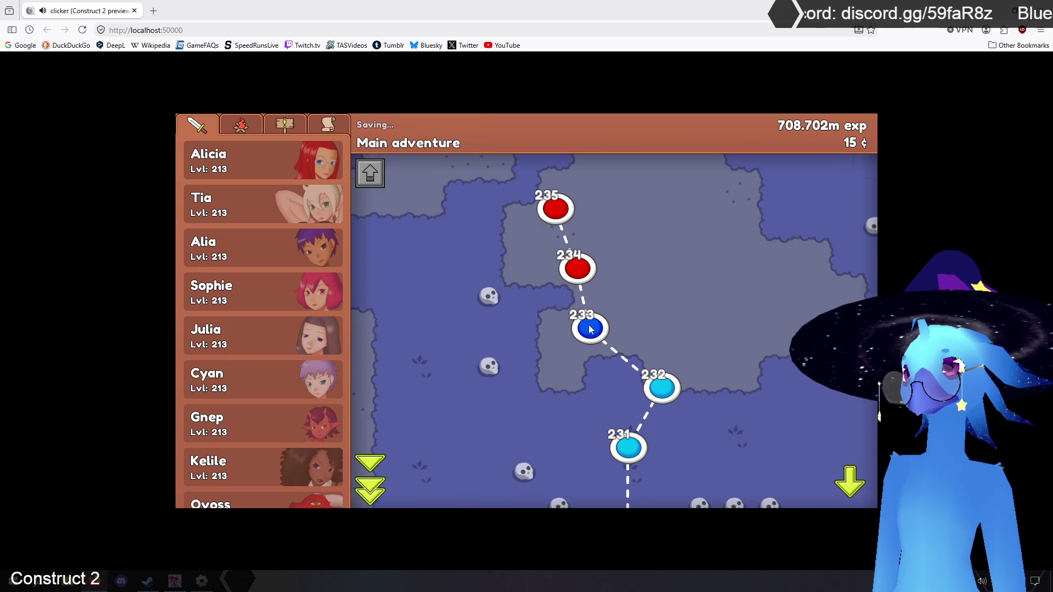
{"action": "left_click", "coordinate": [590, 329]}
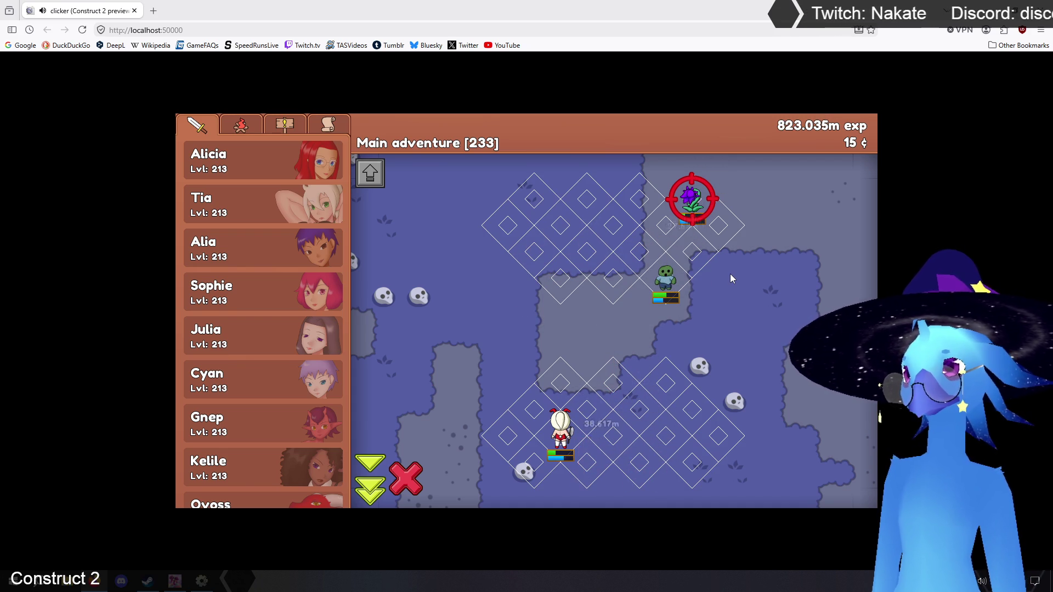
{"action": "left_click", "coordinate": [406, 483]}
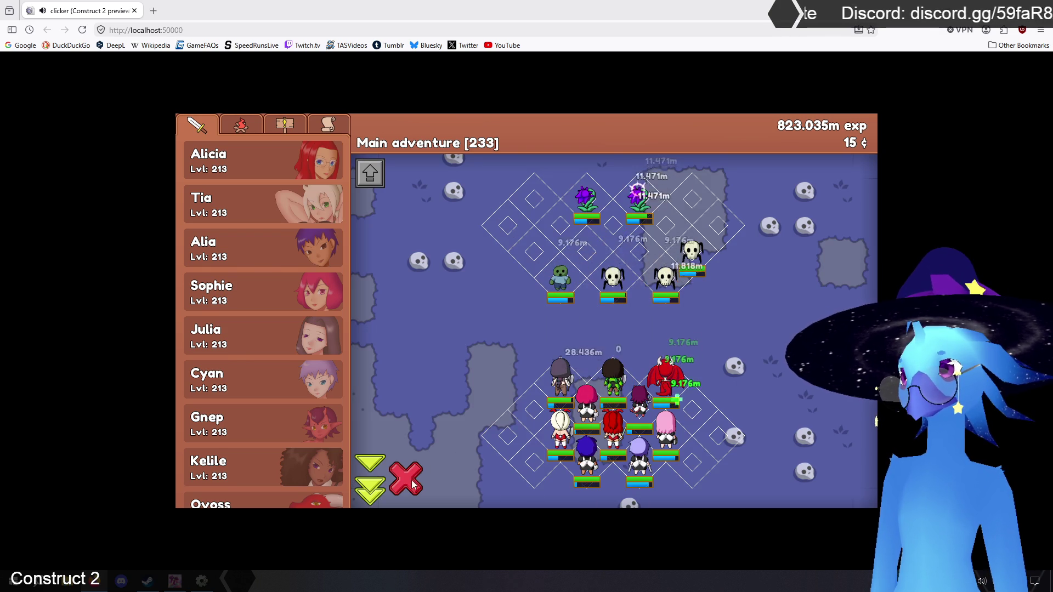
{"action": "left_click", "coordinate": [409, 480]}
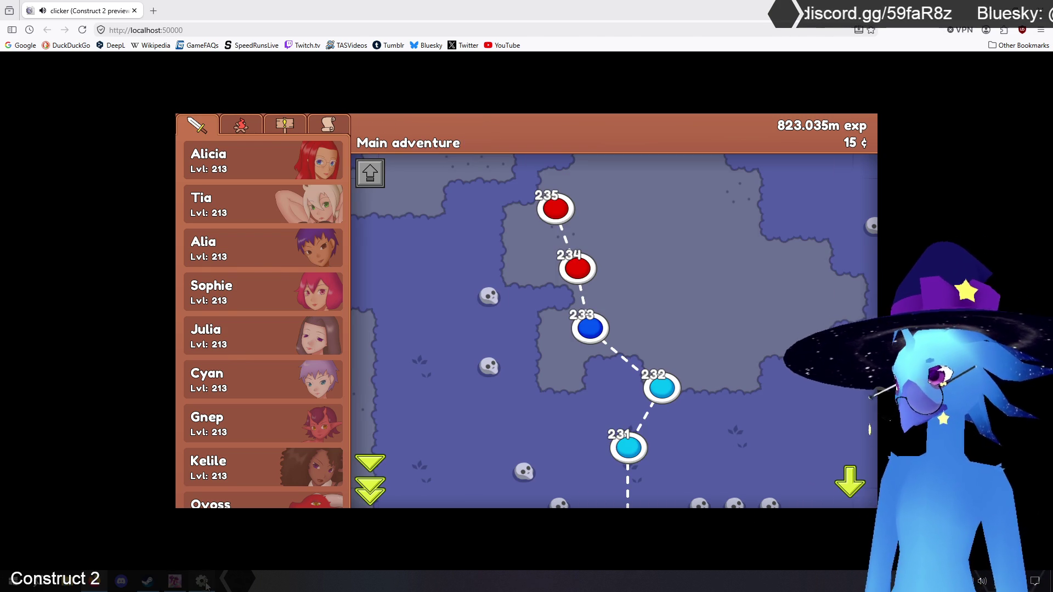
In the editor's storage layout, select the enemy sprite and bring up its context menu
{"action": "key", "text": "alt+Tab"}
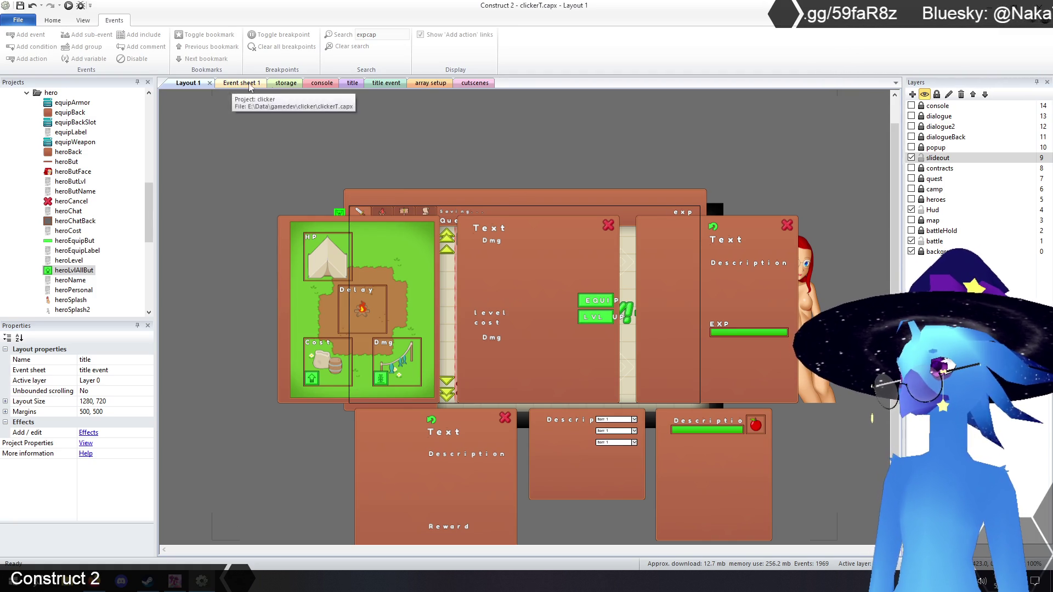
{"action": "left_click", "coordinate": [286, 82]}
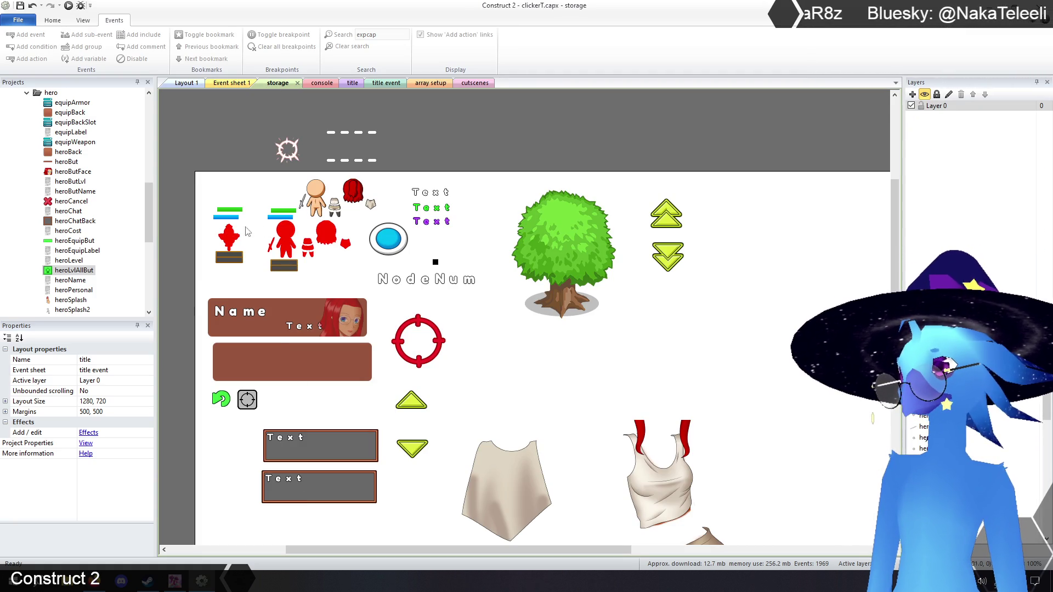
{"action": "left_click", "coordinate": [232, 239]}
{"action": "right_click", "coordinate": [233, 239]}
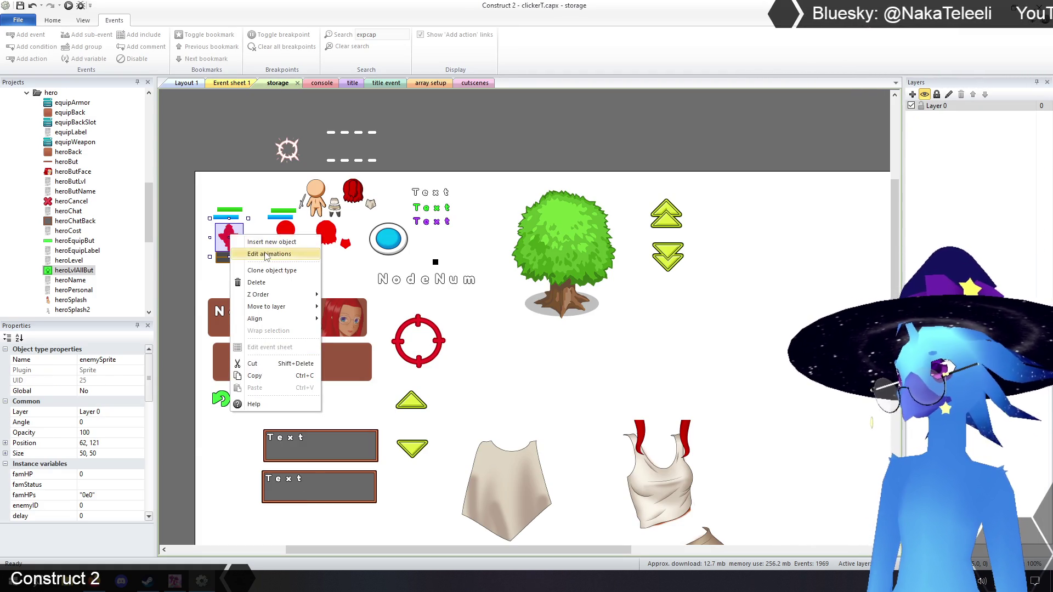
{"action": "left_click", "coordinate": [257, 253]}
{"action": "scroll", "coordinate": [762, 503], "scroll_direction": "down", "scroll_amount": 2}
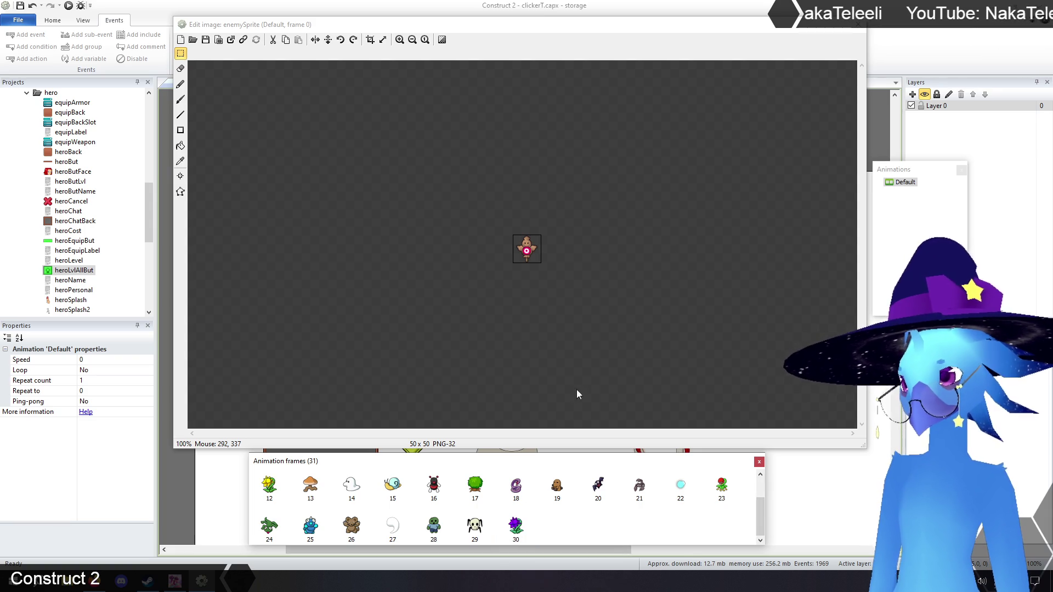
{"action": "key", "text": "Escape"}
{"action": "left_click", "coordinate": [192, 139]}
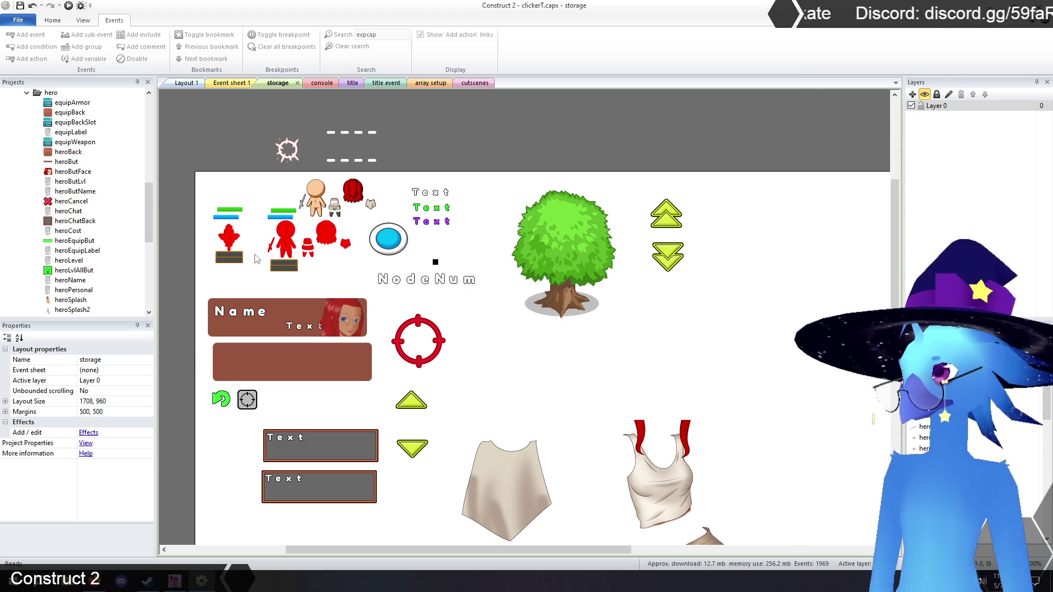
{"action": "right_click", "coordinate": [232, 238]}
{"action": "left_click", "coordinate": [252, 255]}
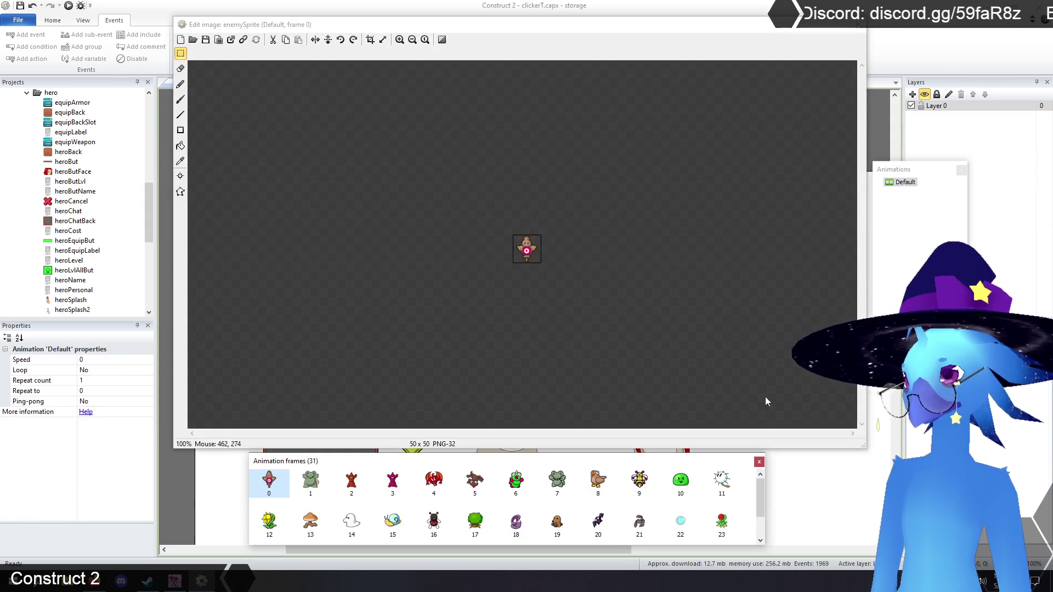
{"action": "left_click_drag", "start_coordinate": [759, 492], "coordinate": [769, 531]}
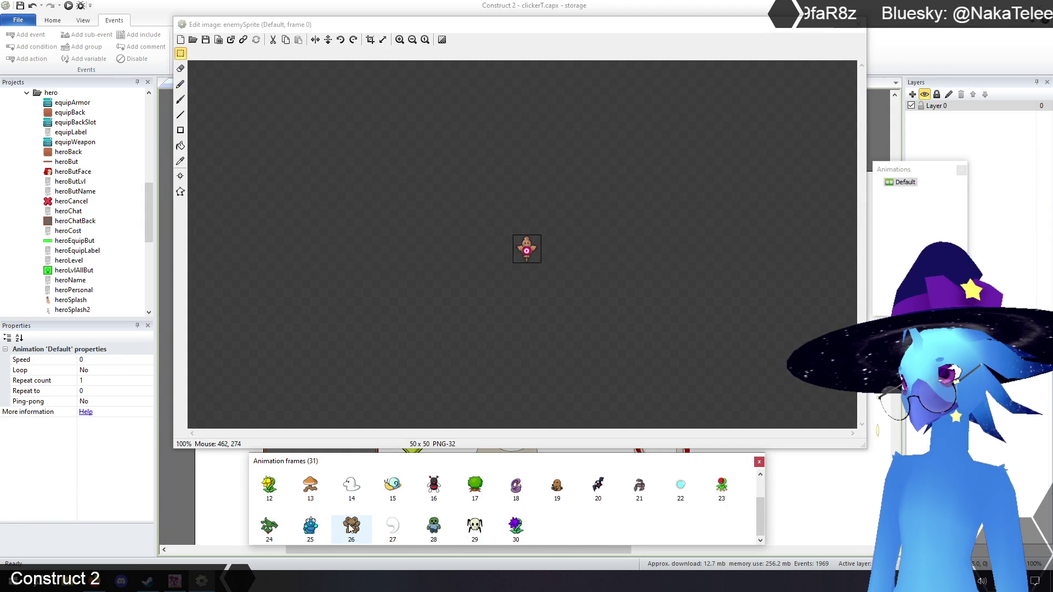
{"action": "left_click", "coordinate": [860, 29]}
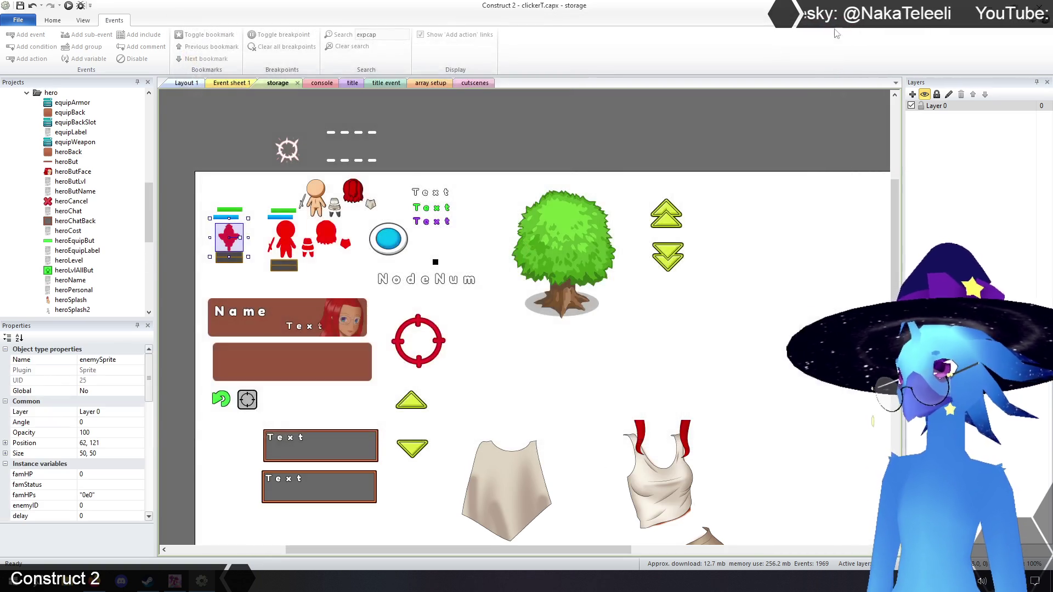
{"action": "left_click", "coordinate": [430, 86]}
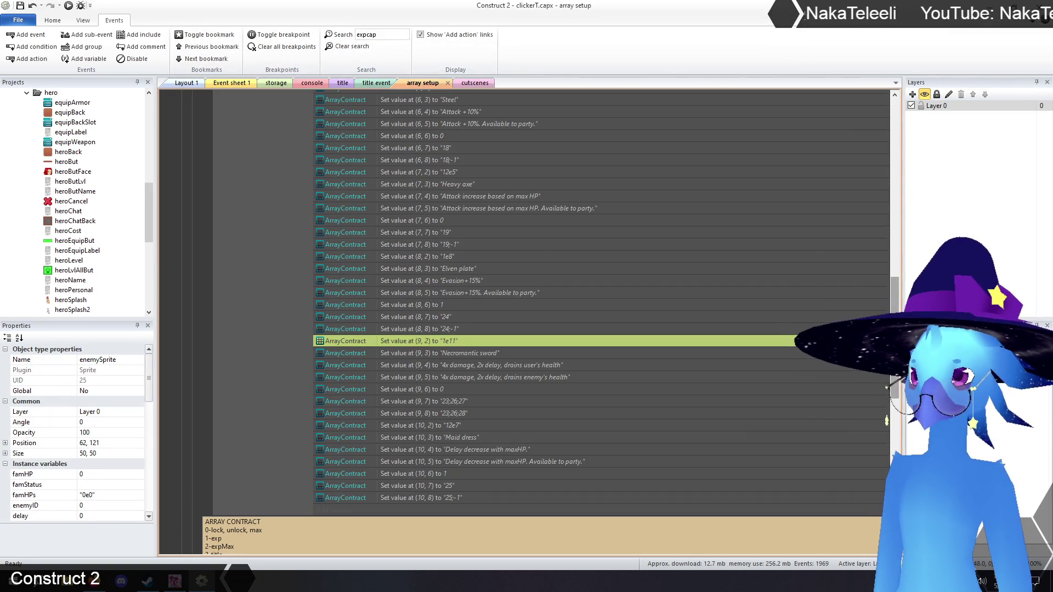
{"action": "scroll", "coordinate": [169, 193], "scroll_direction": "up", "scroll_amount": 15}
{"action": "left_click", "coordinate": [198, 182]}
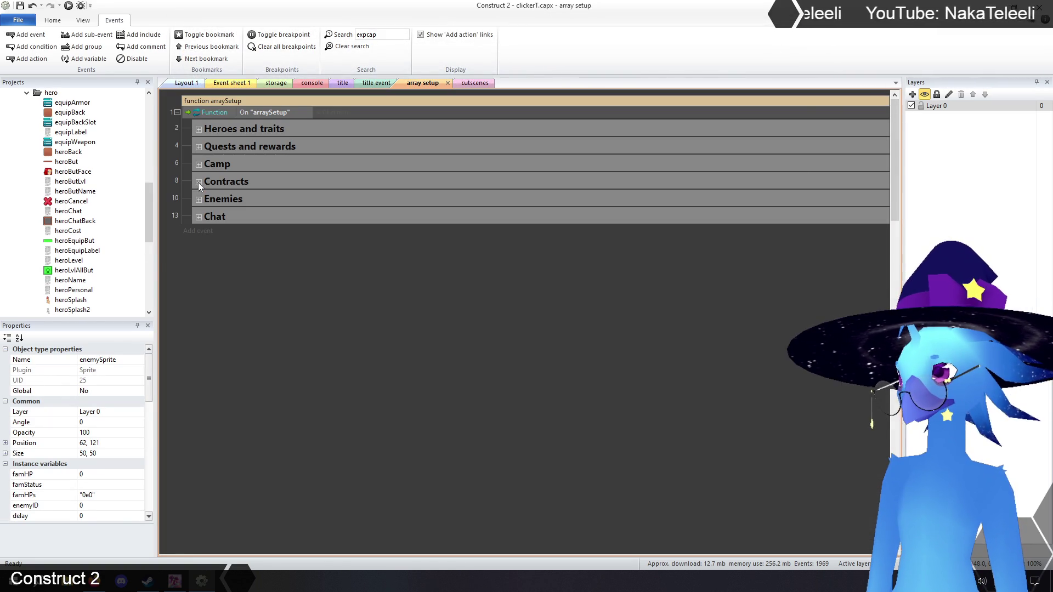
{"action": "left_click", "coordinate": [197, 199]}
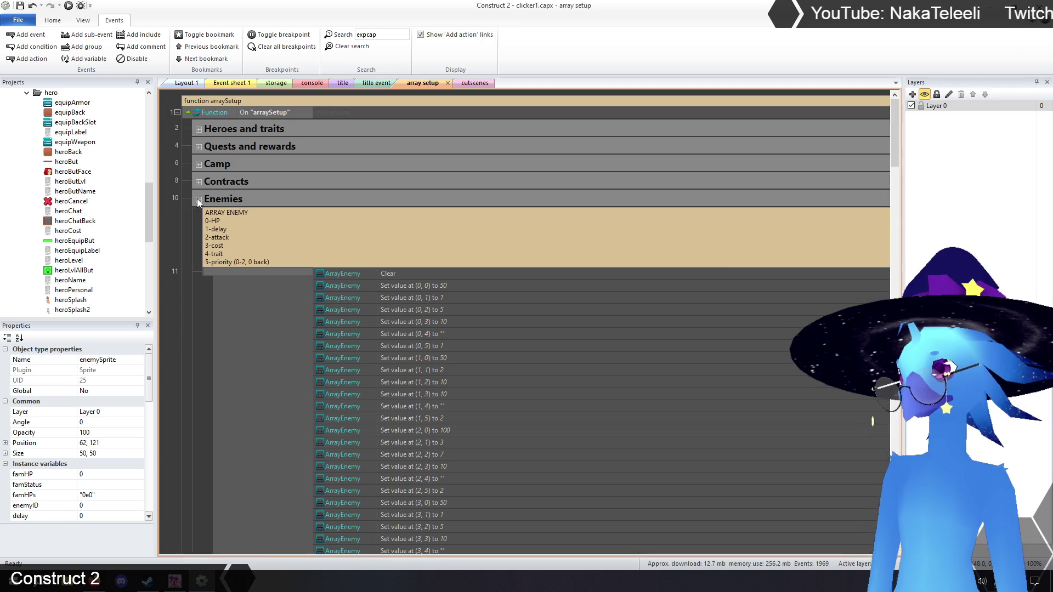
{"action": "mouse_move", "coordinate": [898, 144]}
{"action": "left_mouse_down"}
{"action": "mouse_move", "coordinate": [896, 416]}
{"action": "mouse_move", "coordinate": [896, 401]}
{"action": "left_mouse_up"}
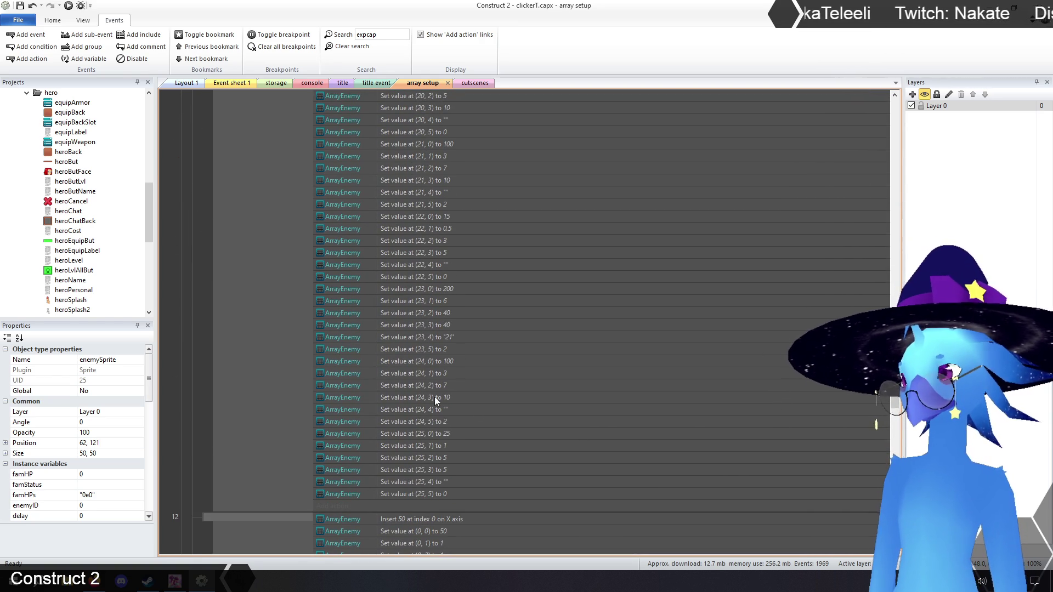
{"action": "left_click", "coordinate": [423, 493]}
{"action": "mouse_move", "coordinate": [895, 403]}
{"action": "left_mouse_down"}
{"action": "mouse_move", "coordinate": [890, 133]}
{"action": "mouse_move", "coordinate": [888, 414]}
{"action": "left_mouse_up"}
{"action": "scroll", "coordinate": [888, 414], "scroll_direction": "up", "scroll_amount": 5}
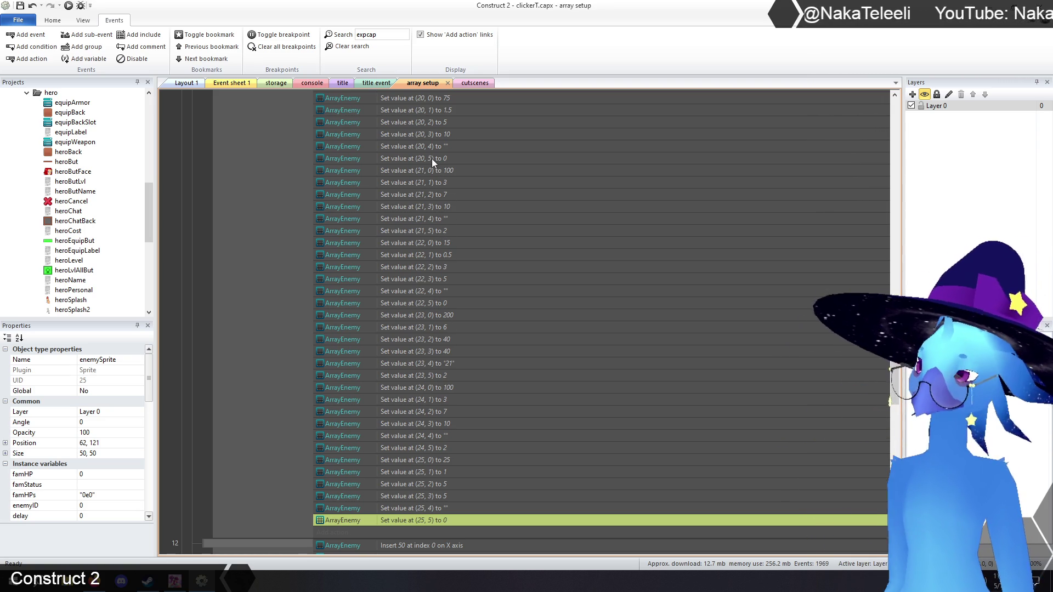
{"action": "left_click", "coordinate": [432, 446]}
{"action": "left_click", "coordinate": [432, 376]}
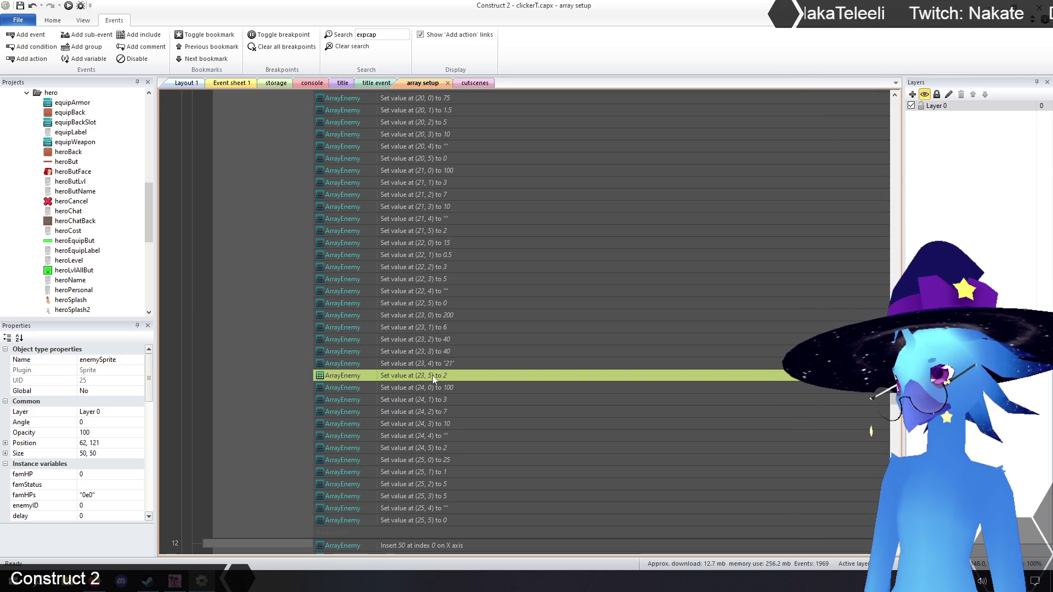
{"action": "left_click", "coordinate": [276, 83]}
{"action": "right_click", "coordinate": [225, 235]}
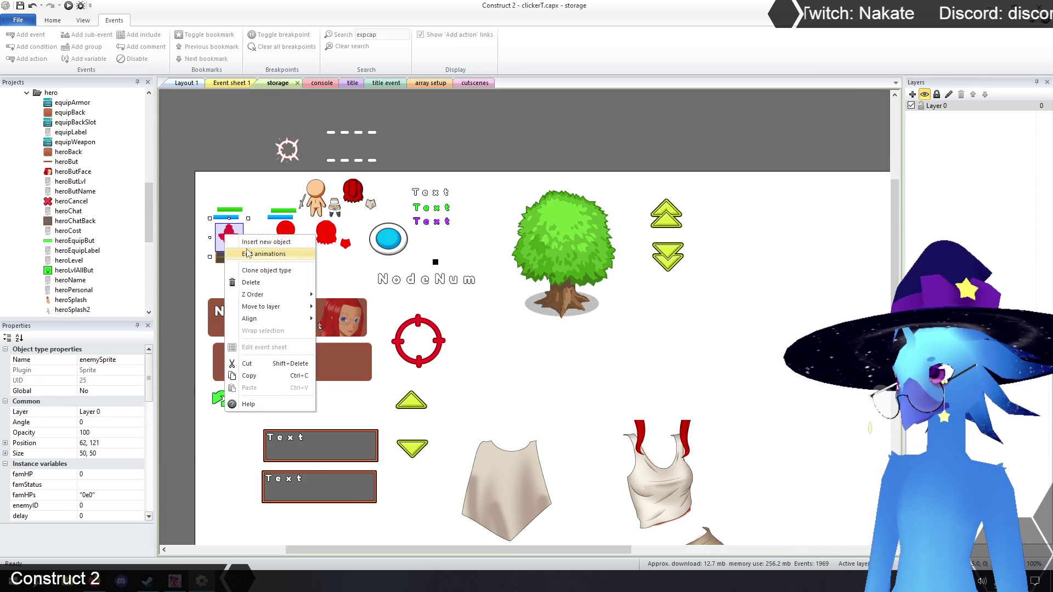
Inspect the enemy sprite's animation frames, then close the frame editor
{"action": "left_click", "coordinate": [247, 254]}
{"action": "left_click_drag", "start_coordinate": [760, 497], "coordinate": [762, 535]}
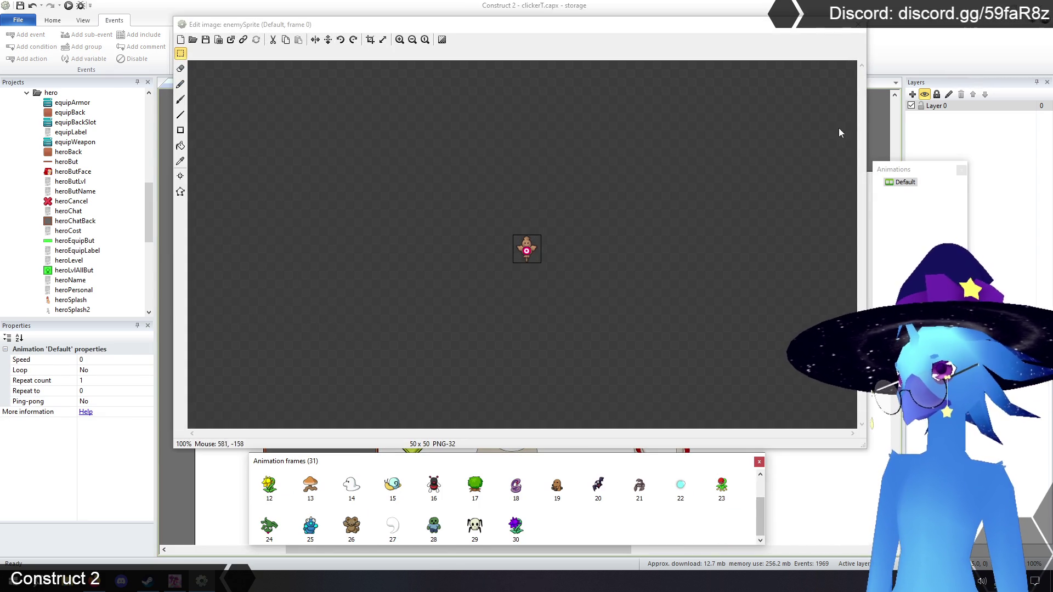
{"action": "left_click", "coordinate": [857, 25]}
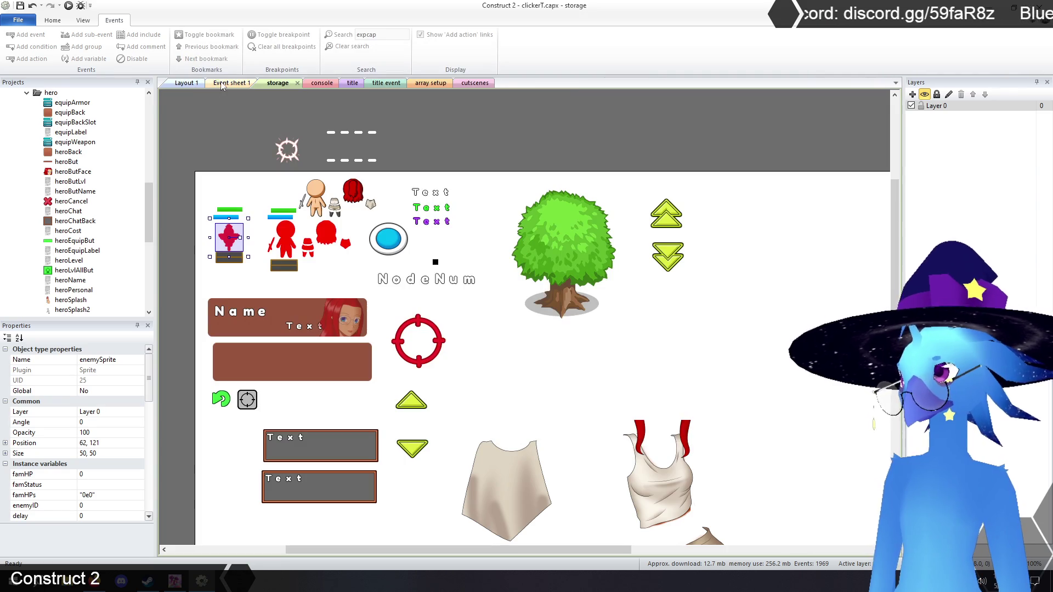
In array setup, change the (24, 5) value to 1 and select entry 24's six rows
{"action": "left_click", "coordinate": [230, 82]}
{"action": "left_click", "coordinate": [436, 83]}
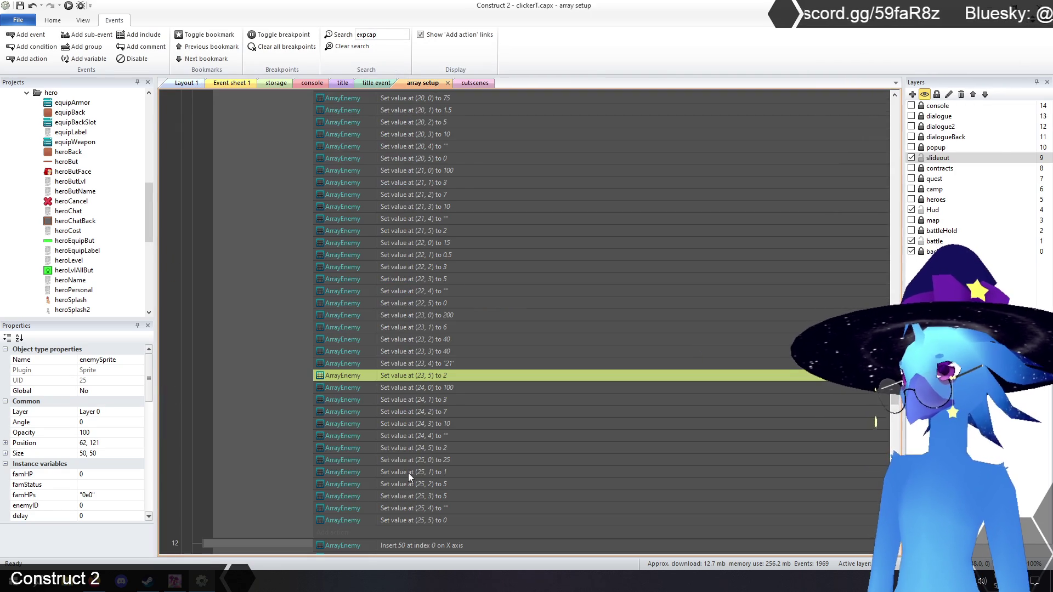
{"action": "scroll", "coordinate": [449, 447], "scroll_direction": "down", "scroll_amount": 1}
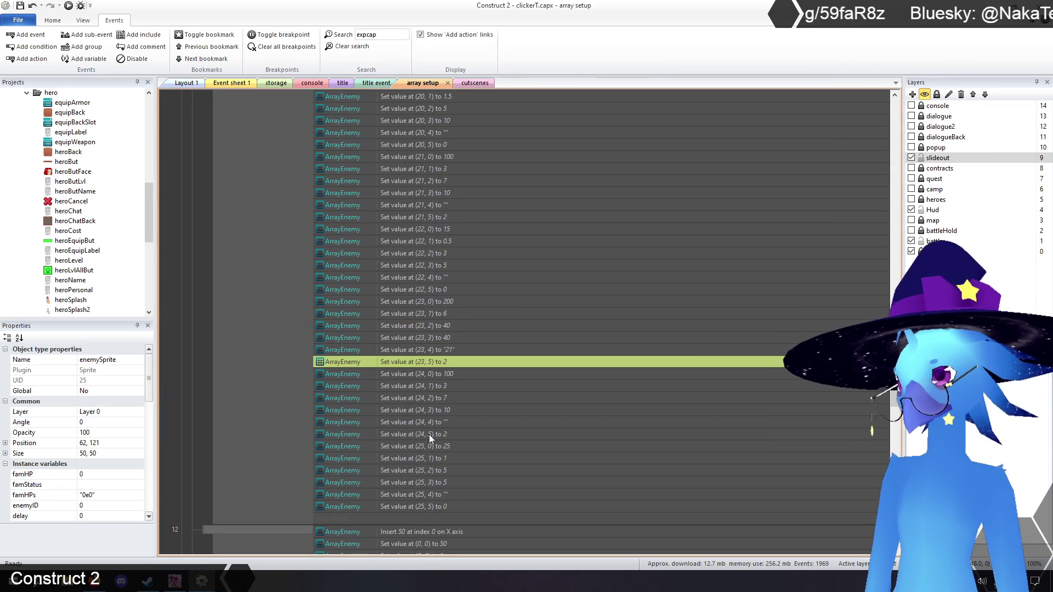
{"action": "double_click", "coordinate": [436, 433]}
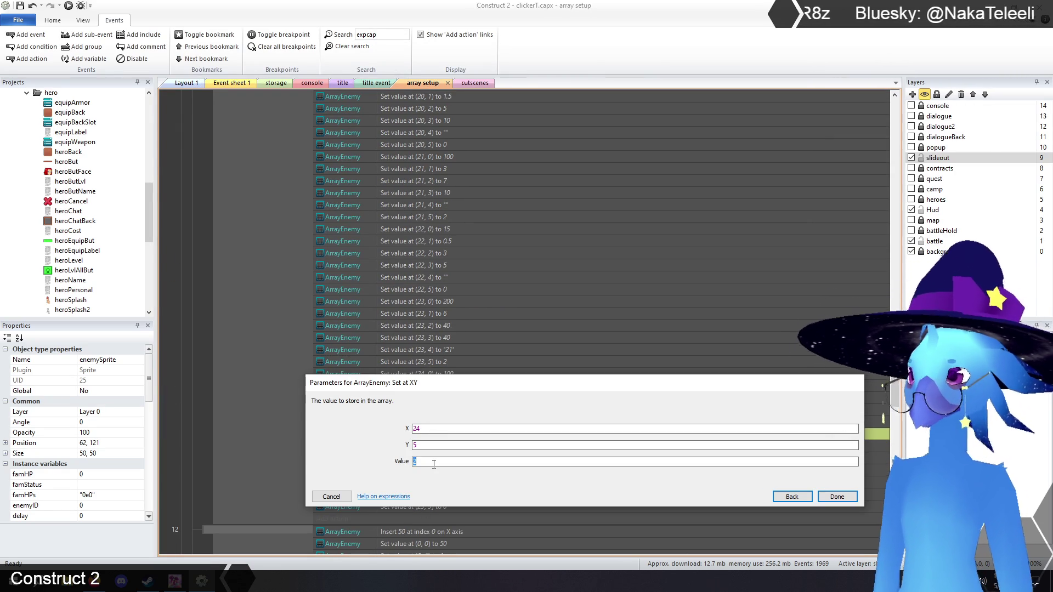
{"action": "left_click", "coordinate": [838, 496]}
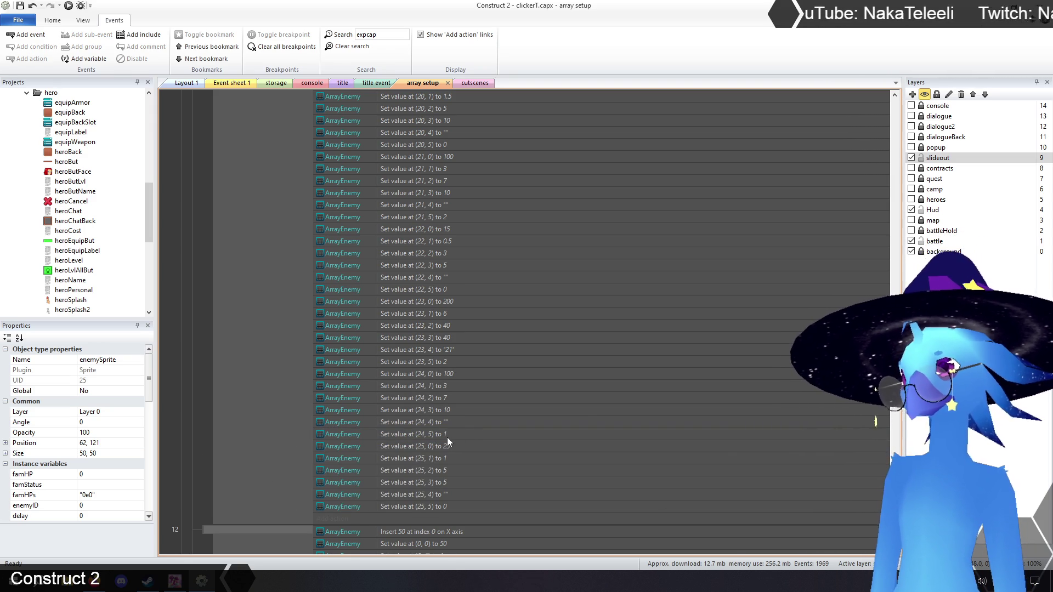
{"action": "left_click", "coordinate": [427, 435]}
{"action": "left_click", "coordinate": [430, 373], "text": "shift"}
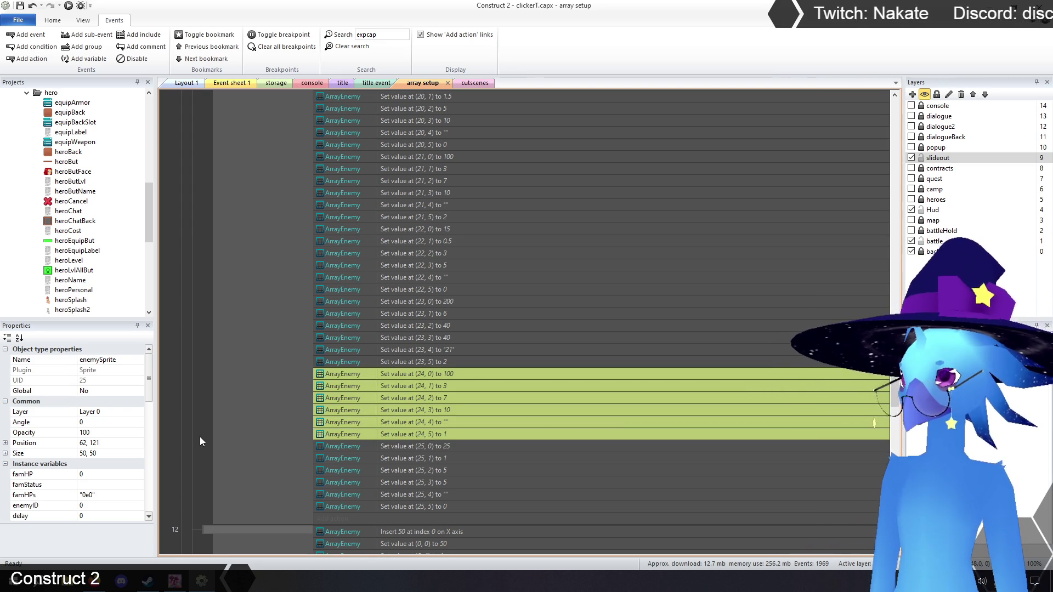
{"action": "scroll", "coordinate": [199, 436], "scroll_direction": "up", "scroll_amount": 1}
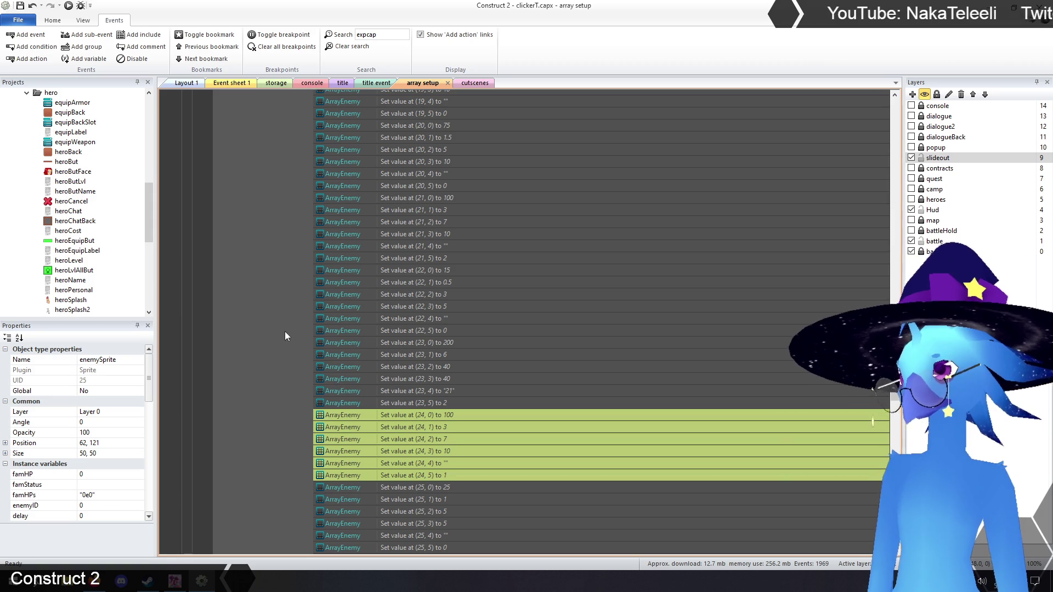
Deselect the six entry-24 action rows and open the 'Beyond the Horizon' title layout
{"action": "left_click", "coordinate": [191, 313]}
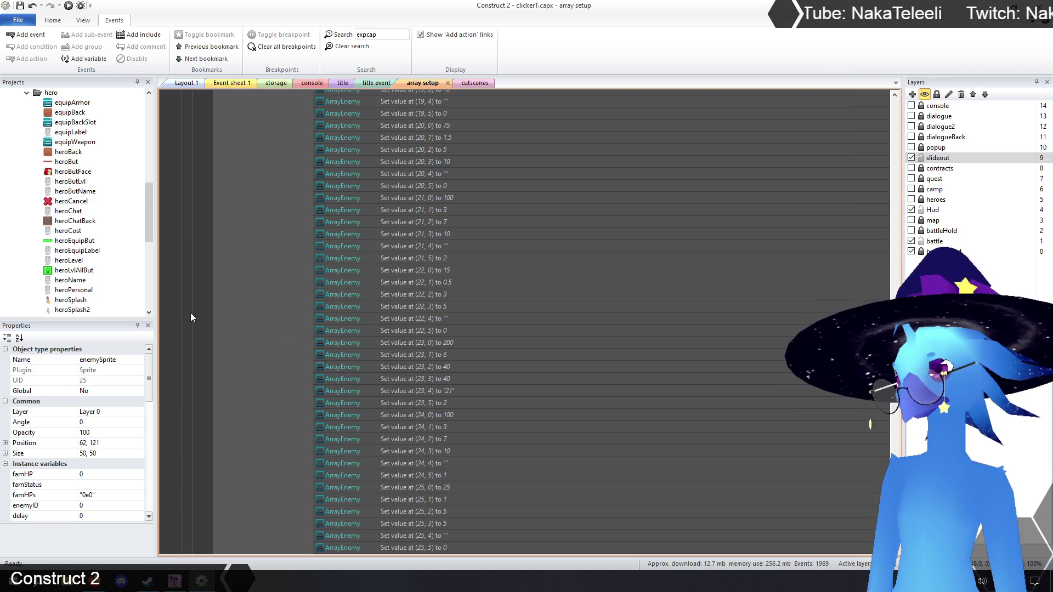
{"action": "left_click", "coordinate": [345, 83]}
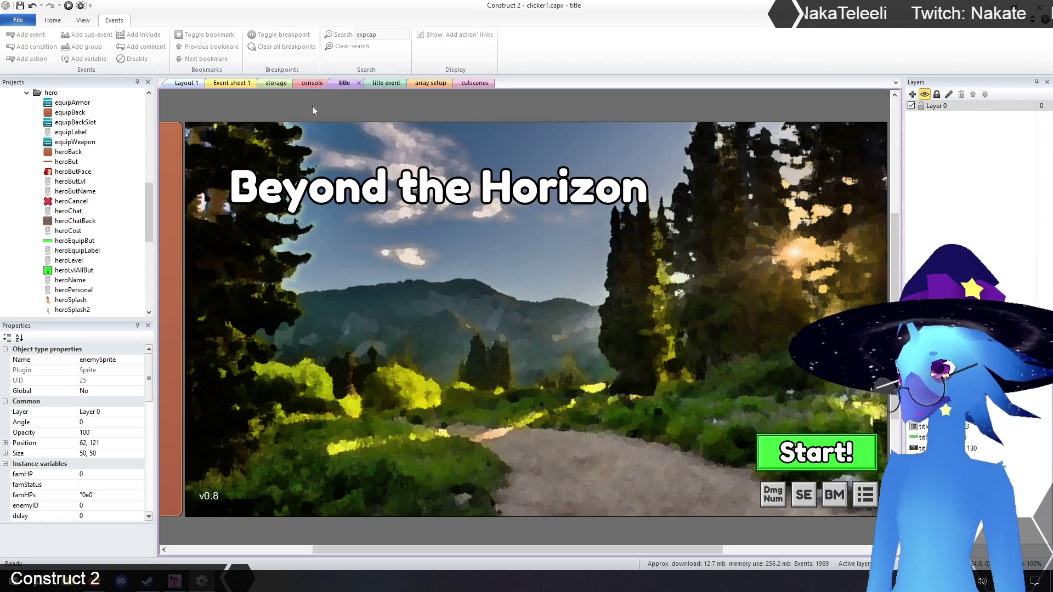
Show the title layout's Layout properties, then switch to the Spirit City lofi room
{"action": "left_click", "coordinate": [222, 112]}
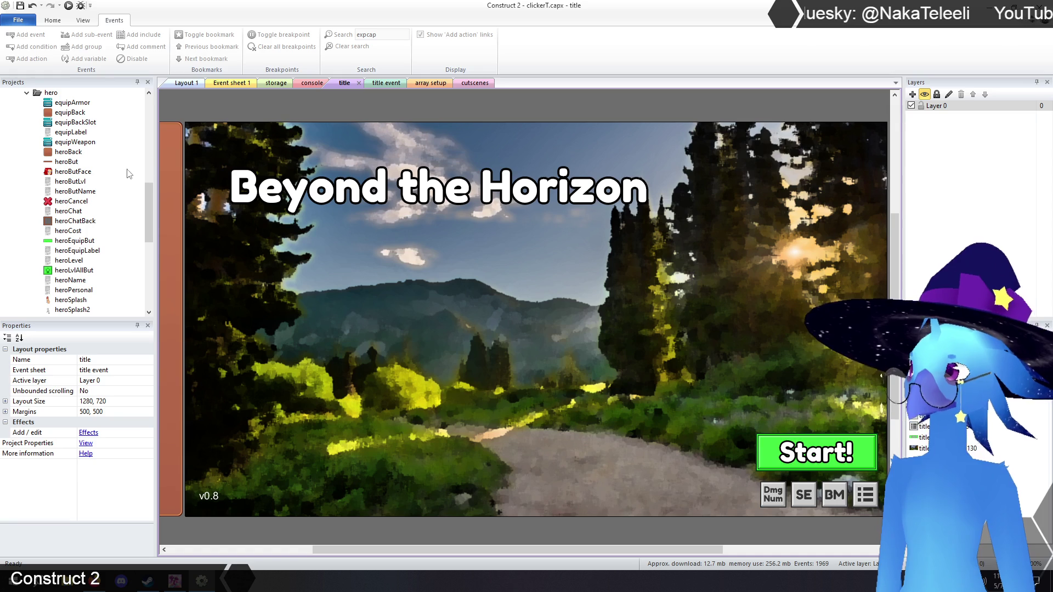
{"action": "left_click", "coordinate": [177, 581]}
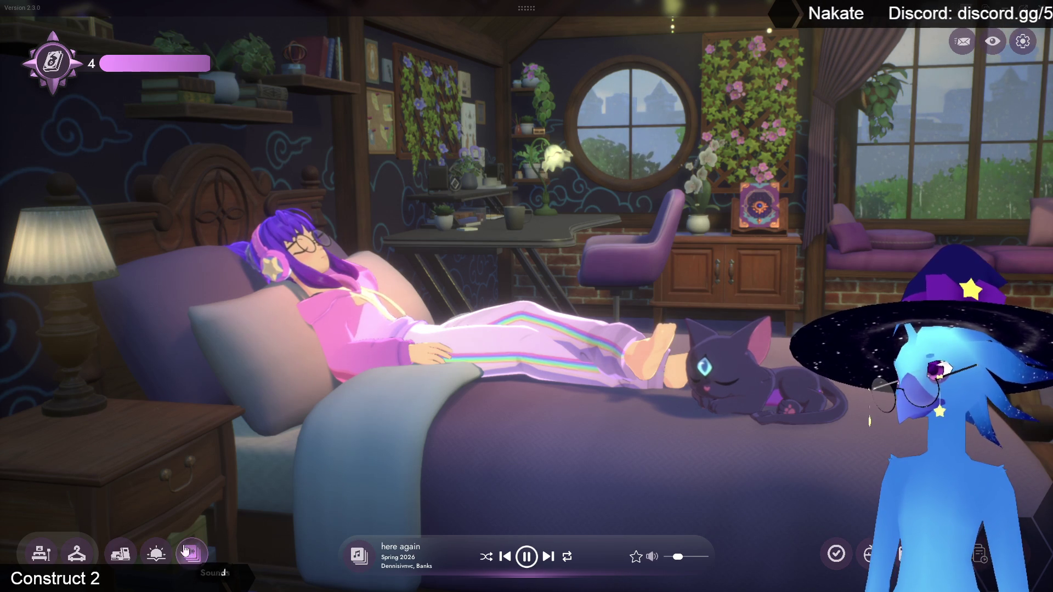
Look up the undiscovered spirit's hint in the Spiritdex, then close it
{"action": "left_click", "coordinate": [51, 68]}
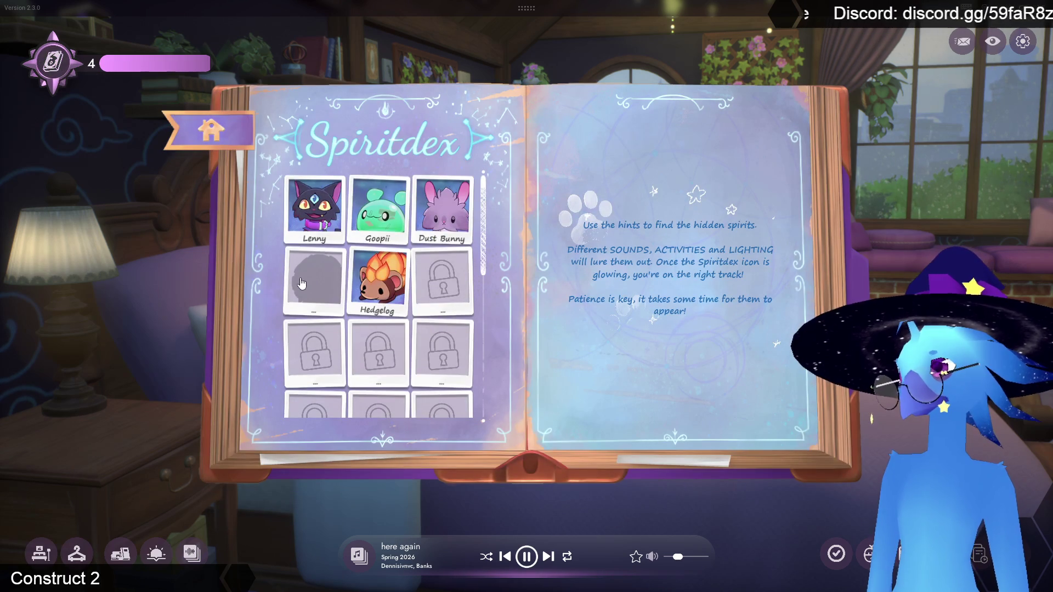
{"action": "left_click", "coordinate": [314, 279]}
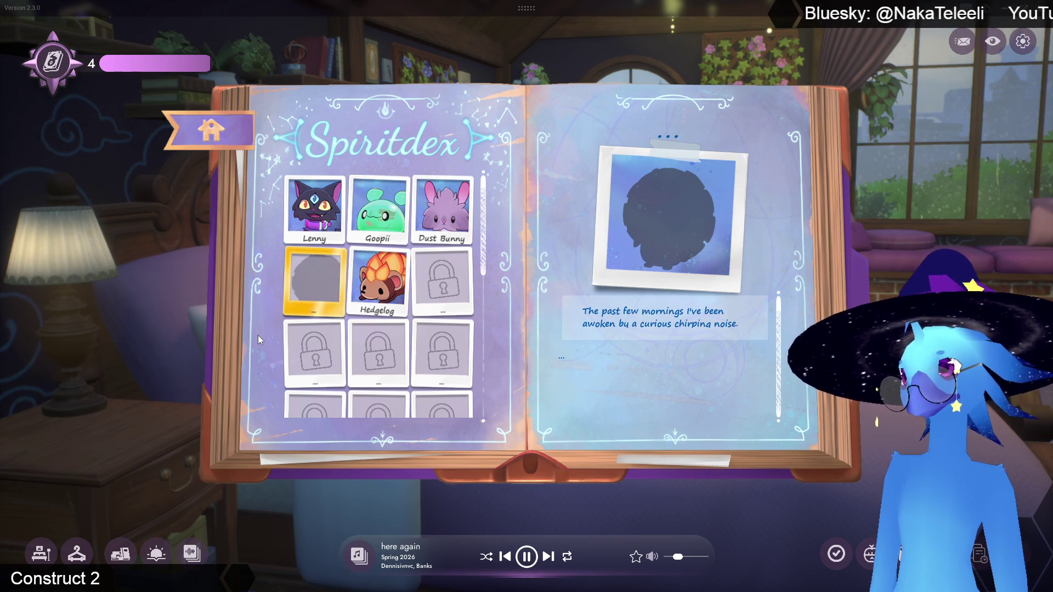
{"action": "left_click", "coordinate": [211, 135]}
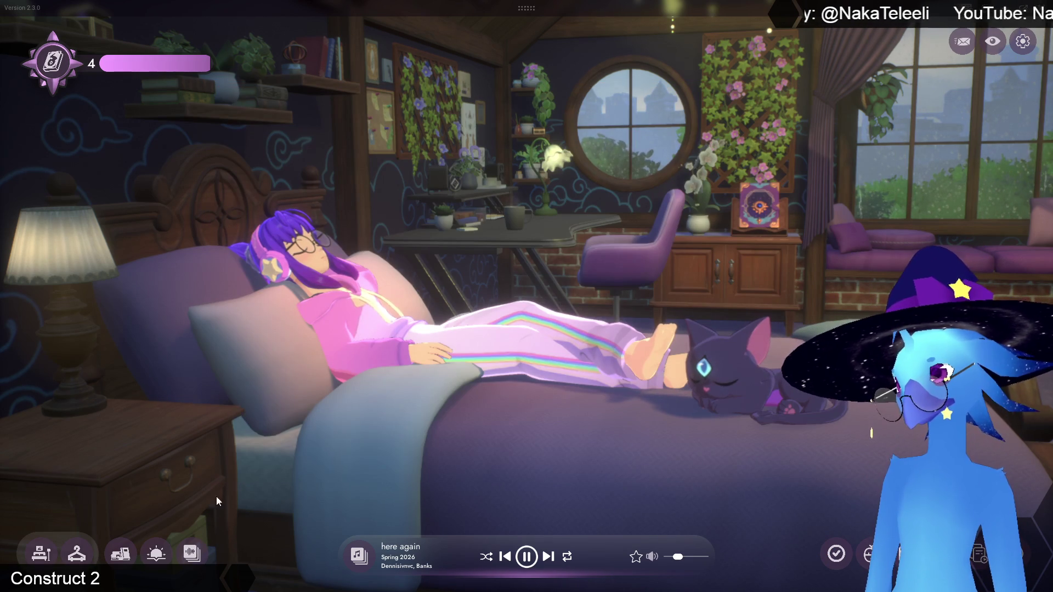
In the sounds mixer, raise Birds Singing to full and turn Smooth Rain down to zero
{"action": "left_click", "coordinate": [192, 552]}
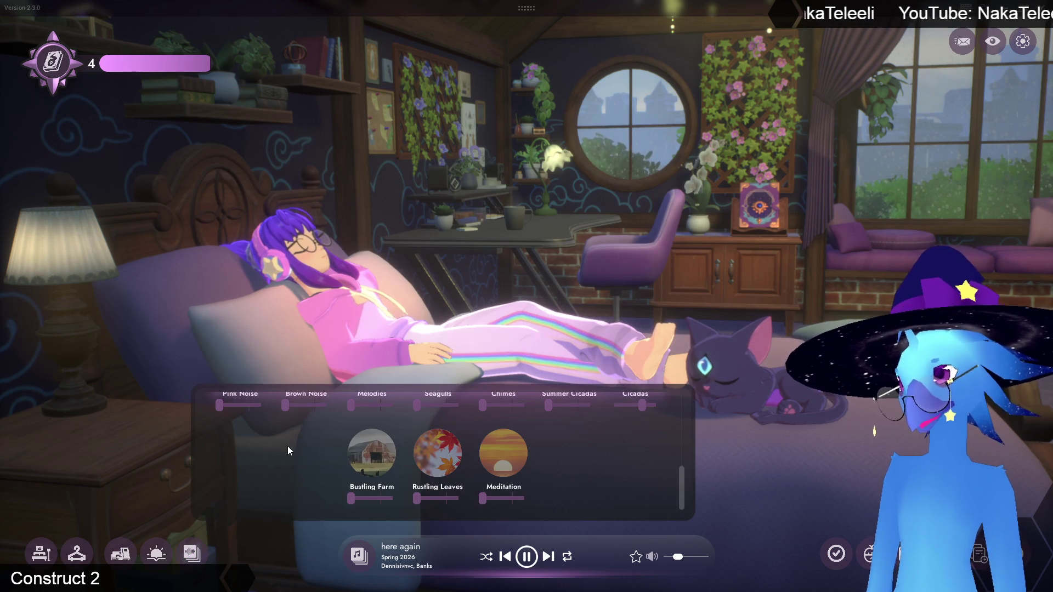
{"action": "scroll", "coordinate": [288, 445], "scroll_direction": "up", "scroll_amount": 3}
{"action": "scroll", "coordinate": [304, 483], "scroll_direction": "up", "scroll_amount": 1}
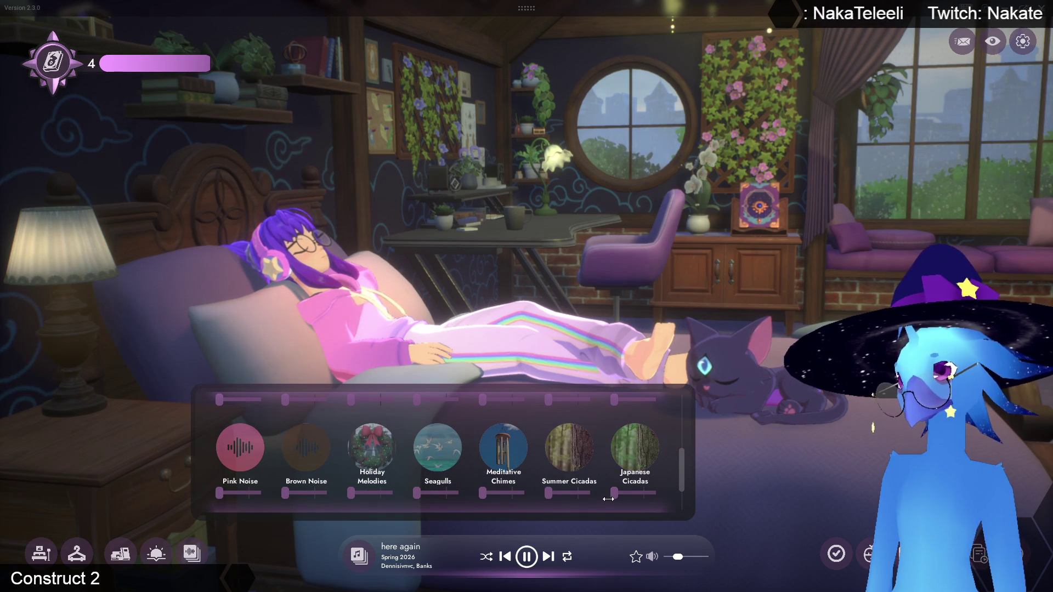
{"action": "scroll", "coordinate": [490, 496], "scroll_direction": "up", "scroll_amount": 3}
{"action": "scroll", "coordinate": [486, 498], "scroll_direction": "up", "scroll_amount": 2}
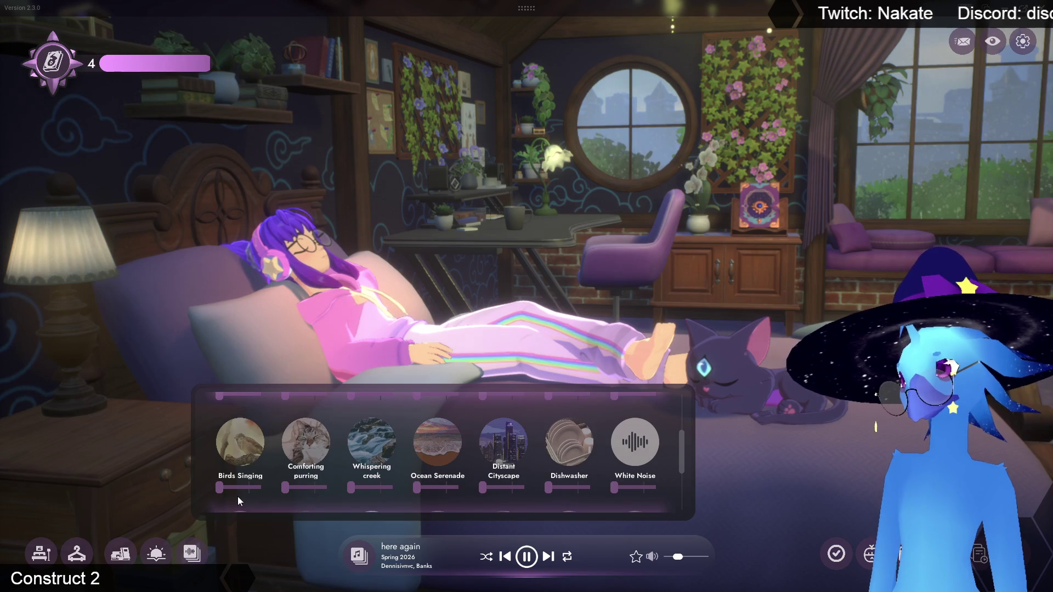
{"action": "left_click_drag", "start_coordinate": [220, 487], "coordinate": [261, 487]}
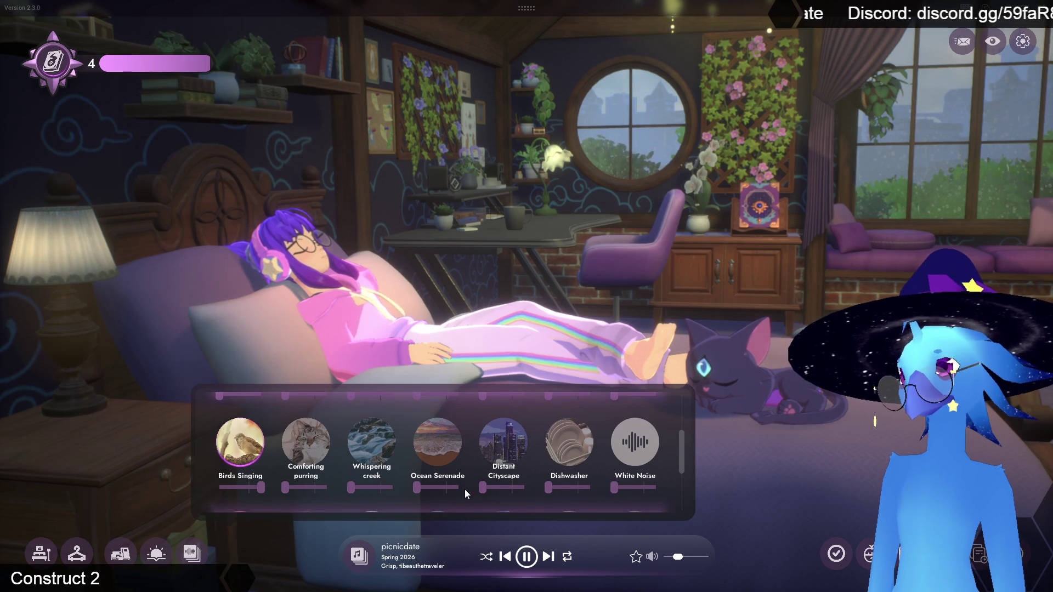
{"action": "scroll", "coordinate": [465, 492], "scroll_direction": "up", "scroll_amount": 1}
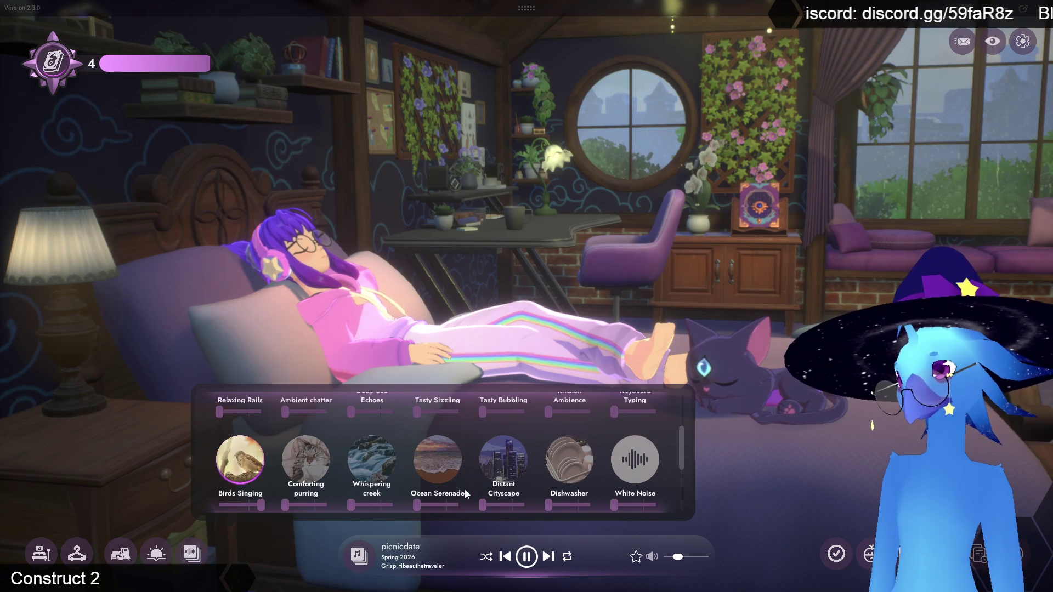
{"action": "scroll", "coordinate": [465, 489], "scroll_direction": "up", "scroll_amount": 3}
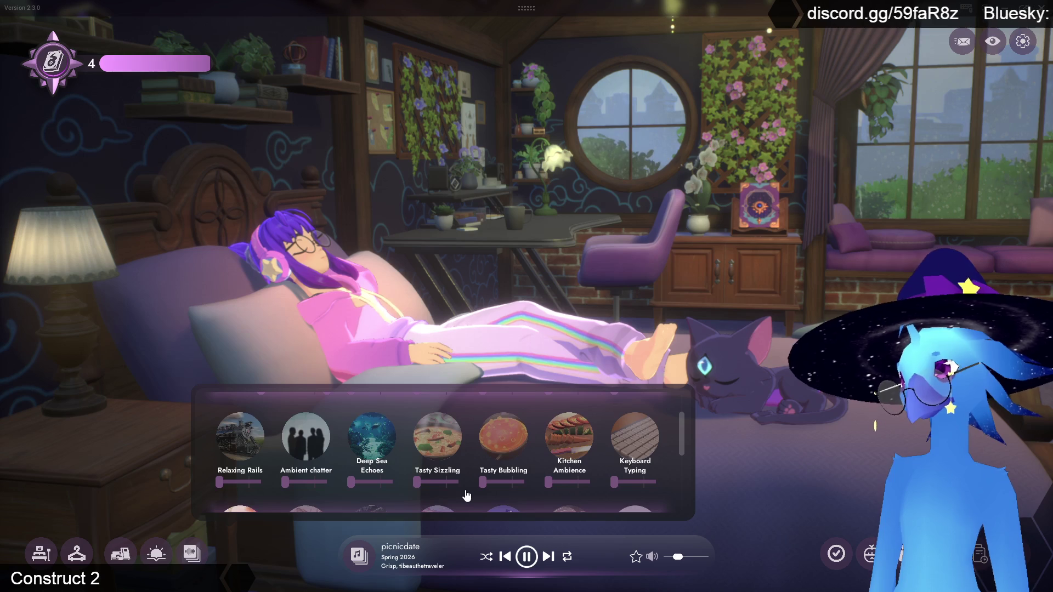
{"action": "scroll", "coordinate": [466, 496], "scroll_direction": "up", "scroll_amount": 1}
{"action": "scroll", "coordinate": [466, 496], "scroll_direction": "up", "scroll_amount": 3}
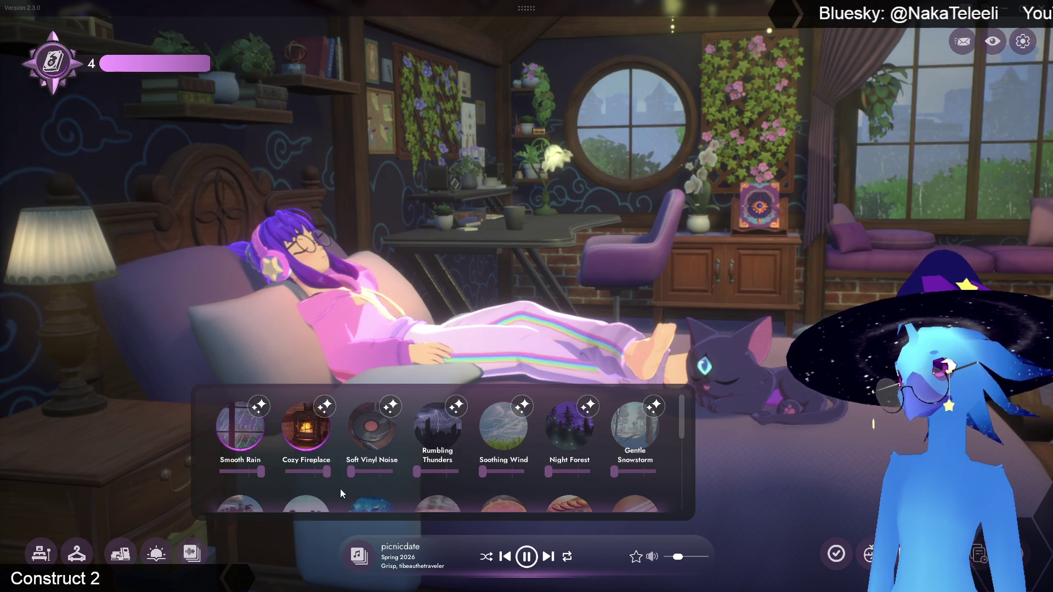
{"action": "left_click_drag", "start_coordinate": [261, 471], "coordinate": [194, 476]}
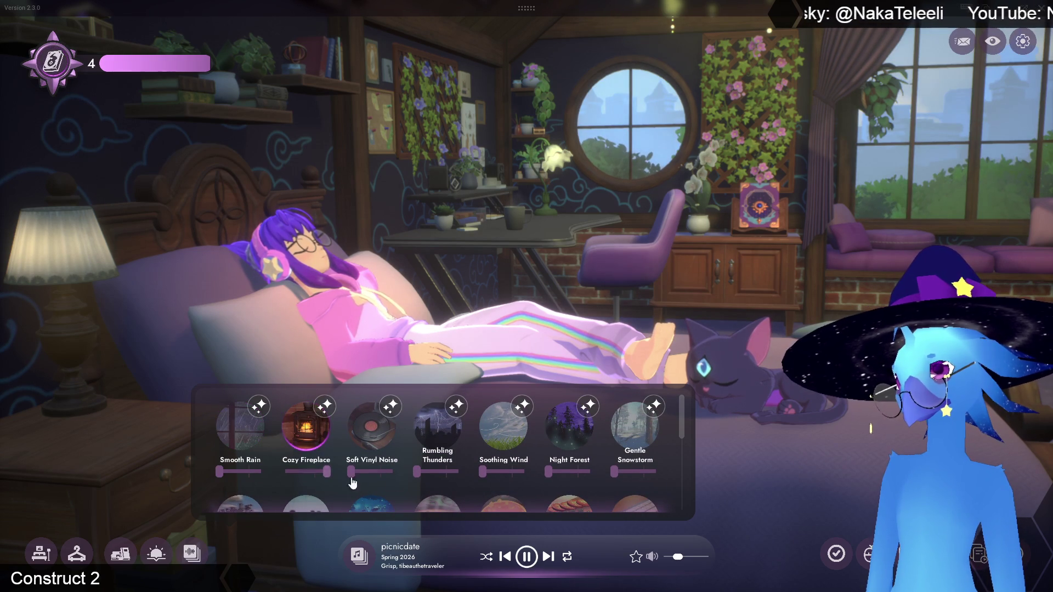
{"action": "left_click", "coordinate": [192, 554]}
Check the time-of-day lighting choices without changing them, then close them
{"action": "left_click", "coordinate": [155, 556]}
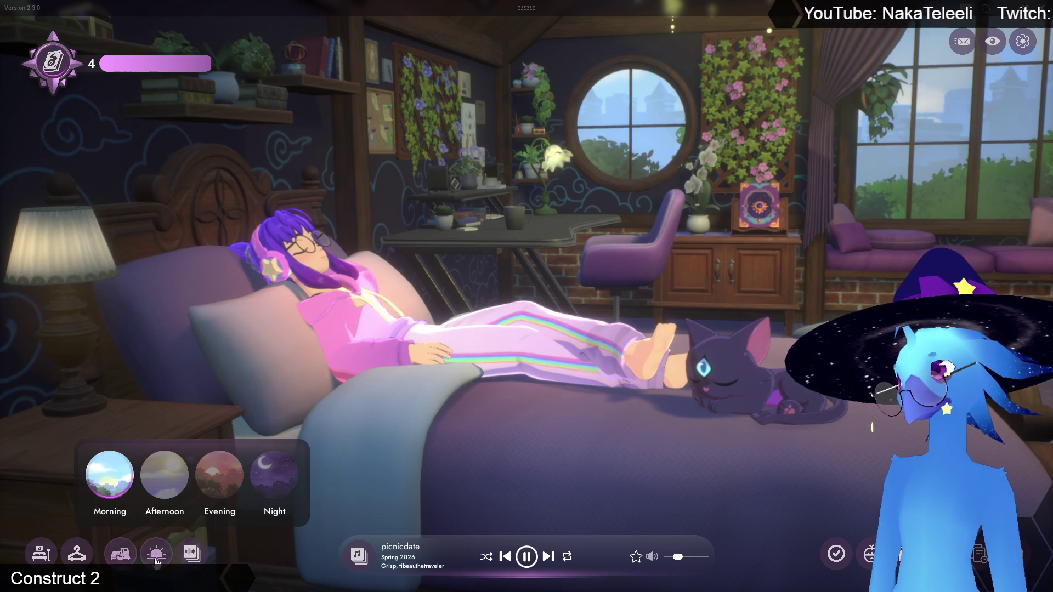
{"action": "left_click", "coordinate": [156, 554]}
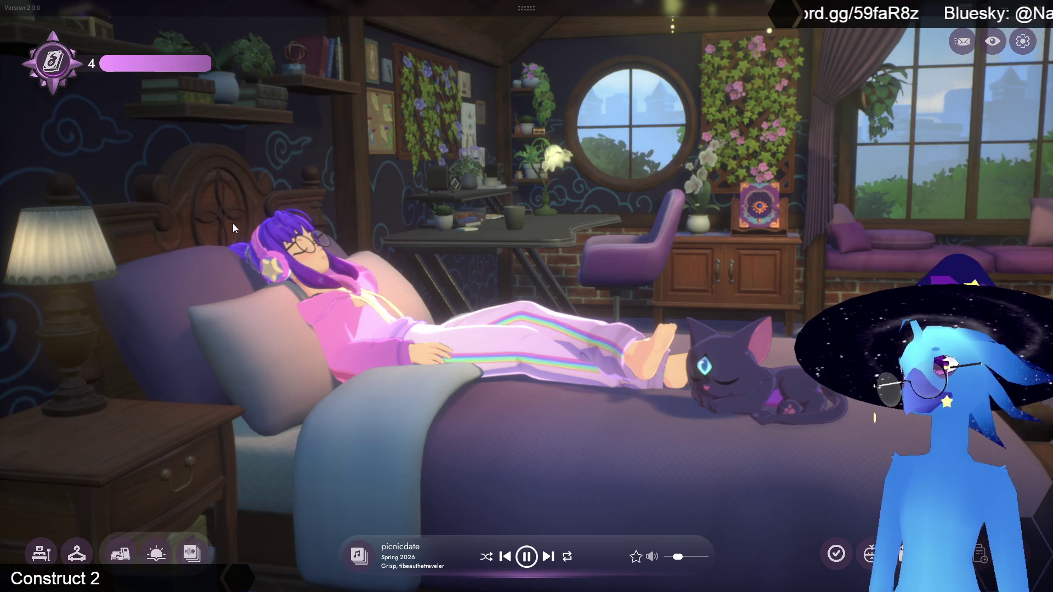
{"action": "mouse_move", "coordinate": [130, 71]}
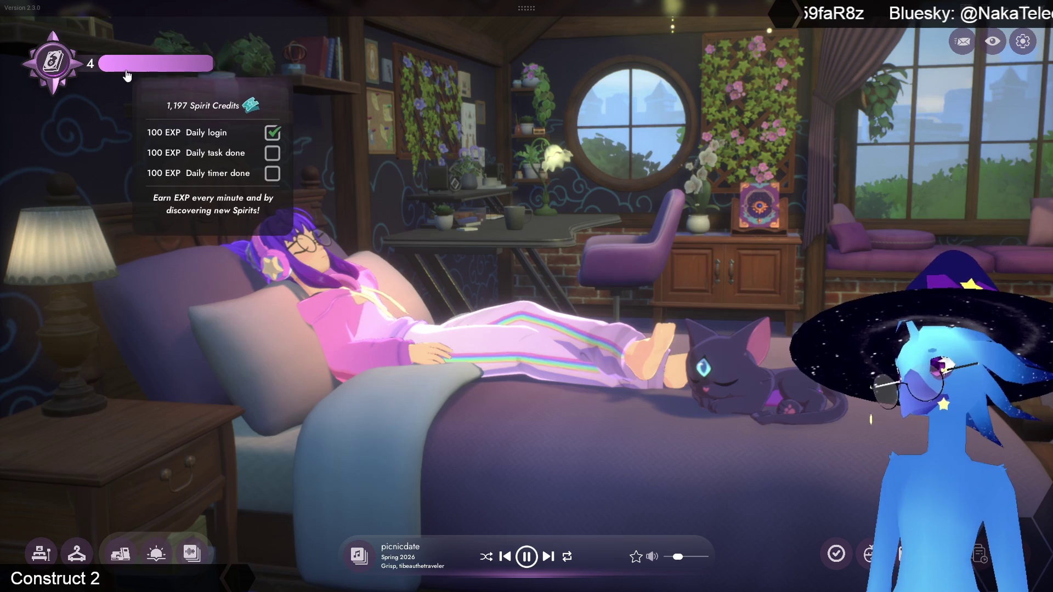